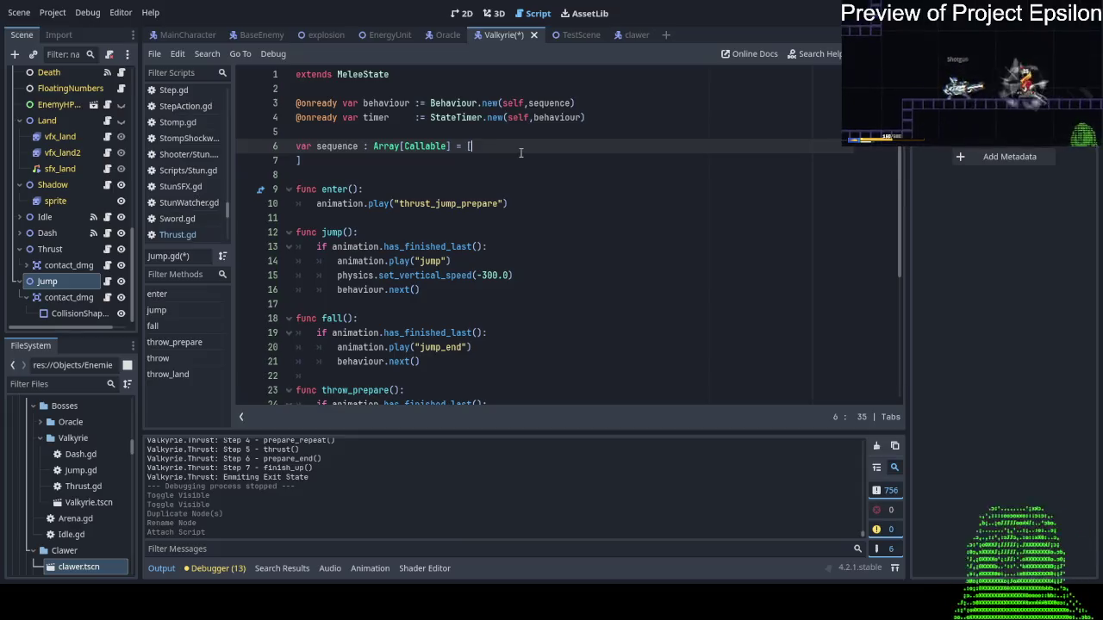
- Fill the sequence array with jump, fall, throw_prepare, throw and throw_land on separate lines
key(Return)
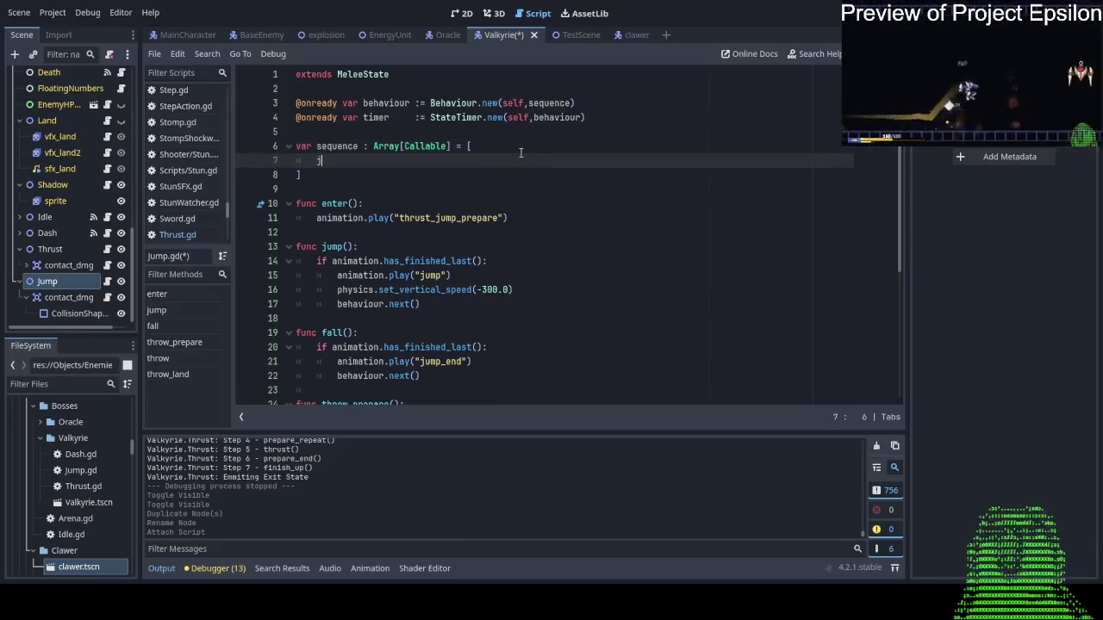
text(jump,)
key(Return)
text(fall,)
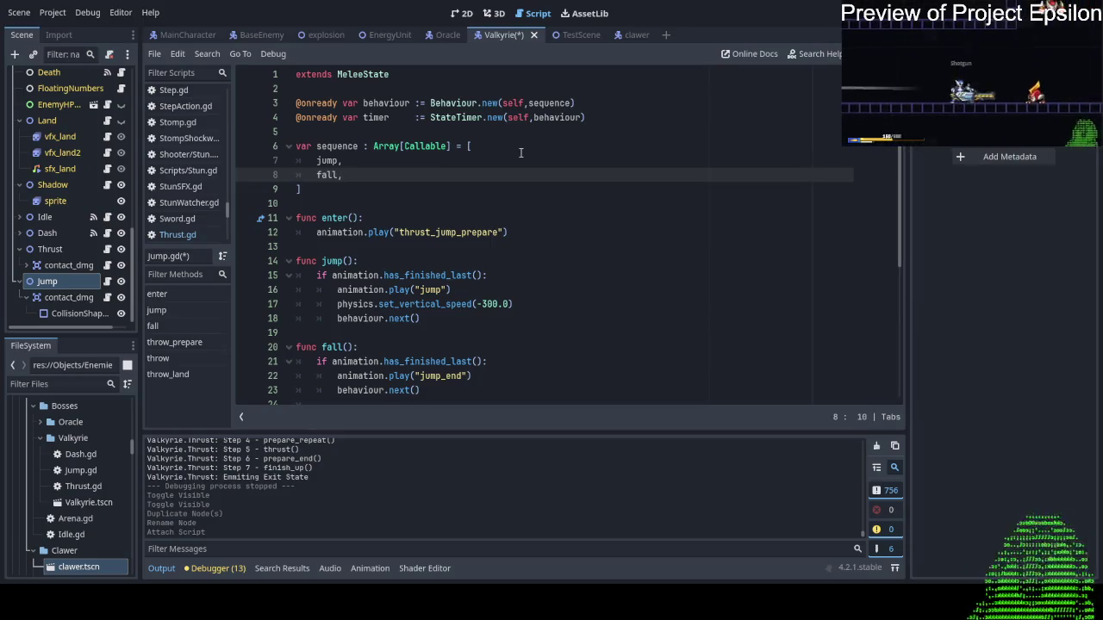
key(Return)
scroll(521, 152, down, 2)
text(throw_prepare,)
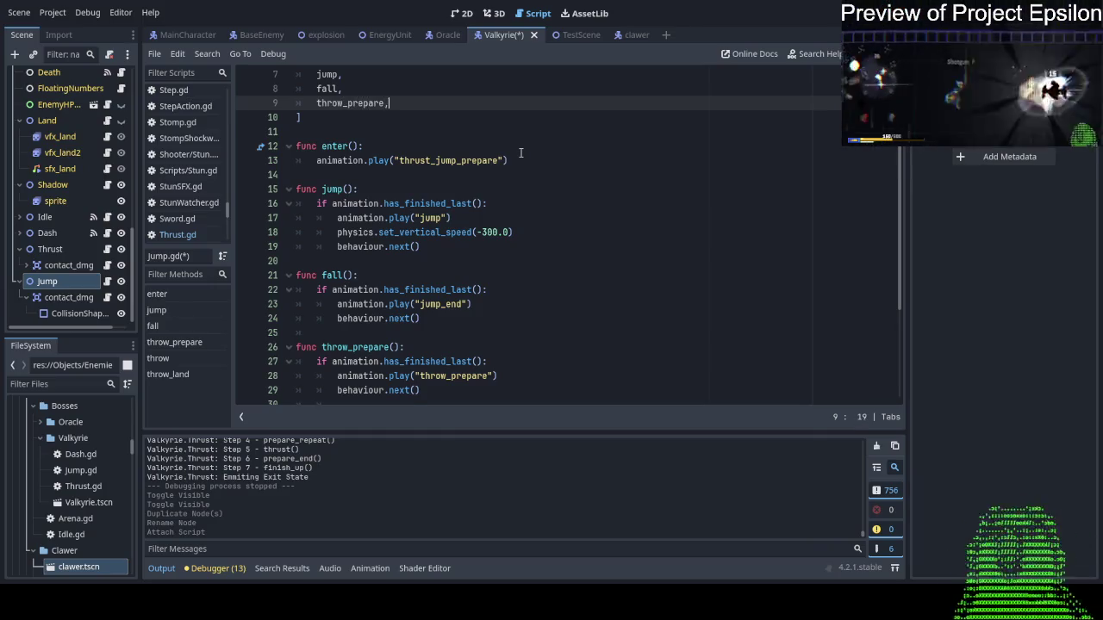
key(Return)
text(throw,)
key(Return)
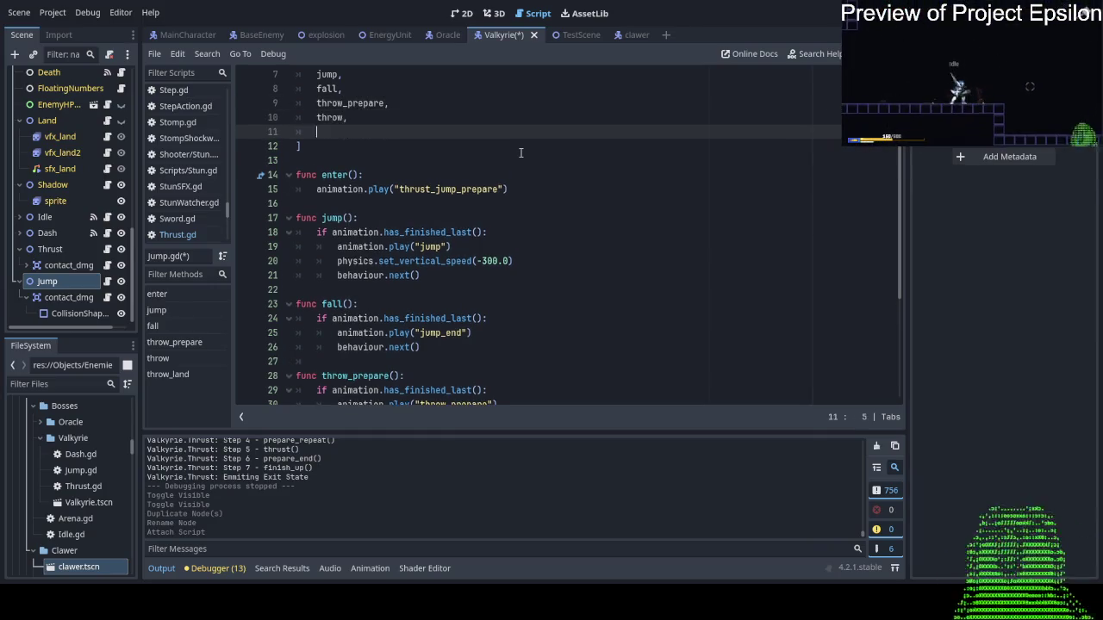
text(w_land)
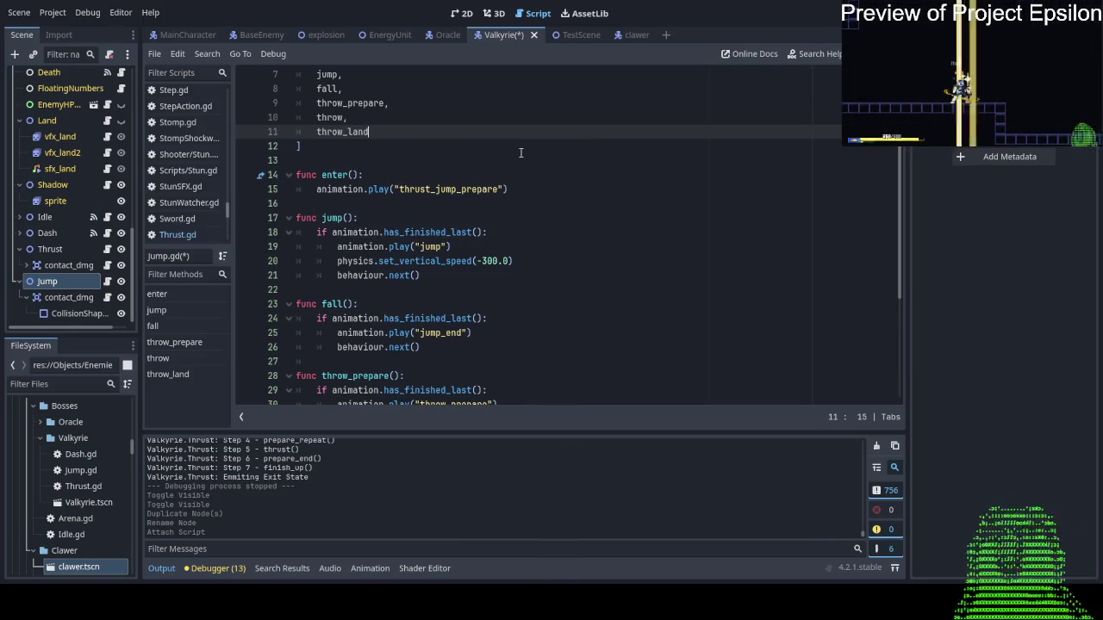
scroll(521, 152, down, 4)
scroll(520, 152, up, 1)
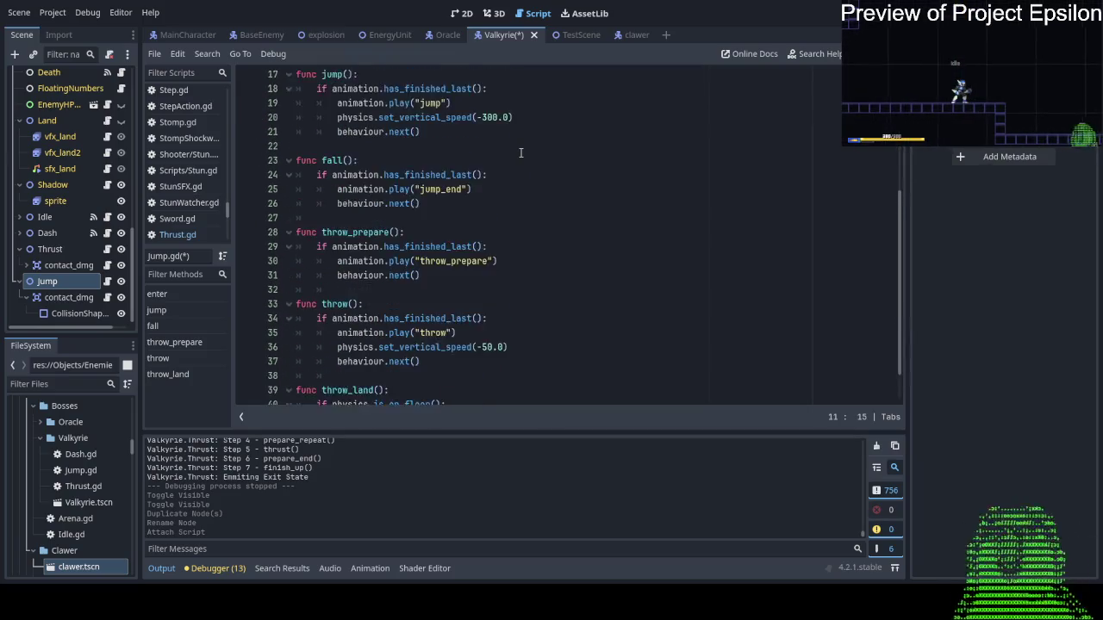
scroll(520, 153, down, 1)
drag(454, 399, 455, 335)
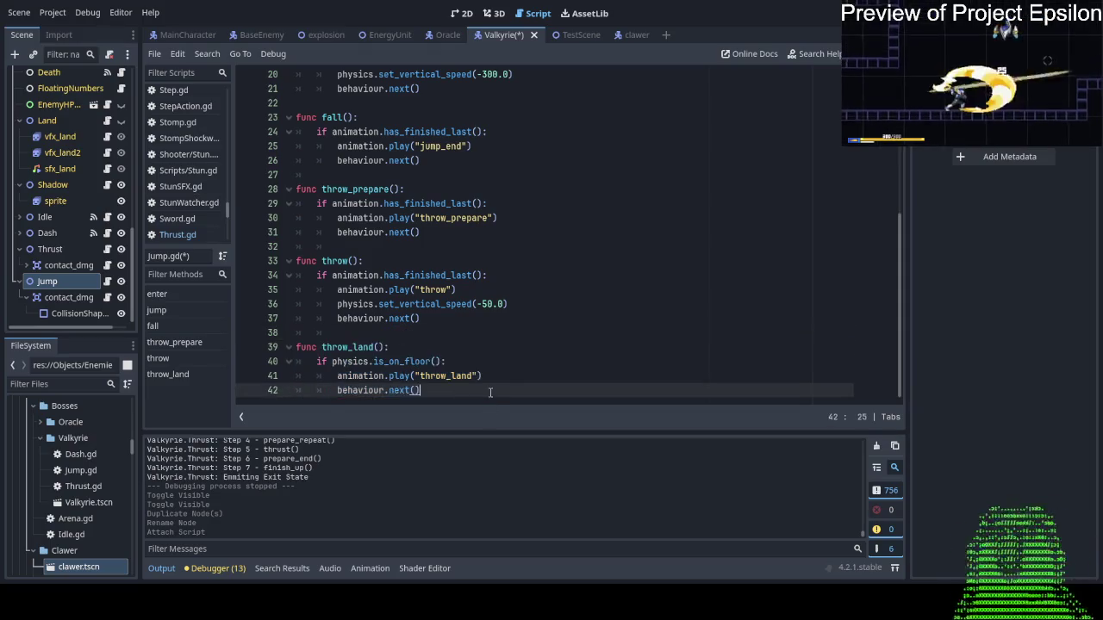
- Duplicate throw_land as finish_up, swapping its floor check for the animation-finished check
key(ctrl+shift+d)
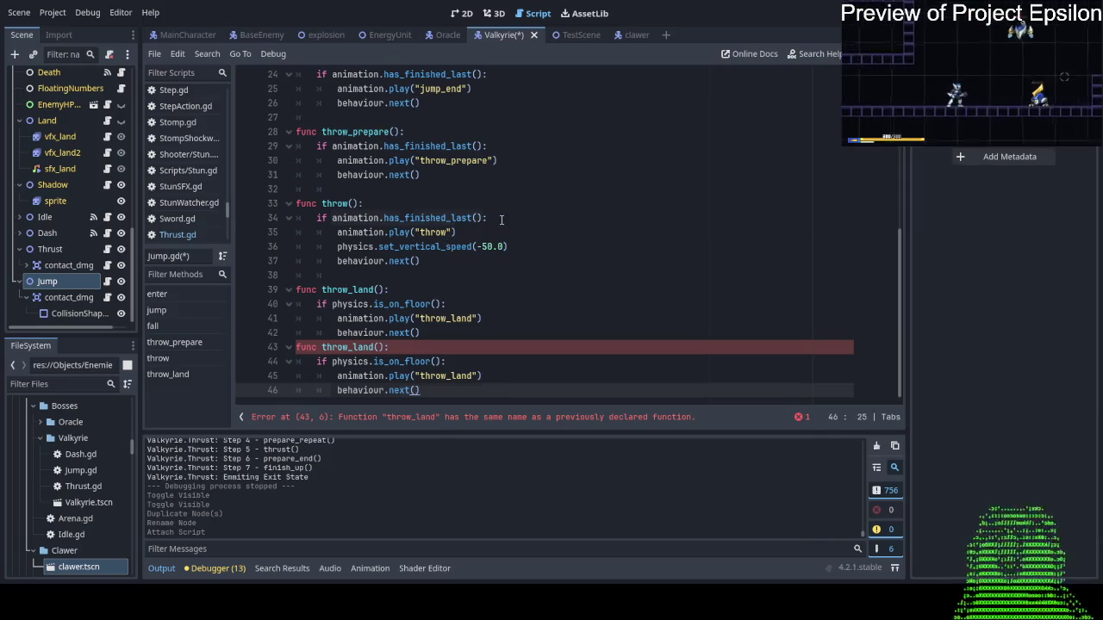
drag(501, 220, 503, 210)
key(ctrl+c)
drag(463, 366, 395, 347)
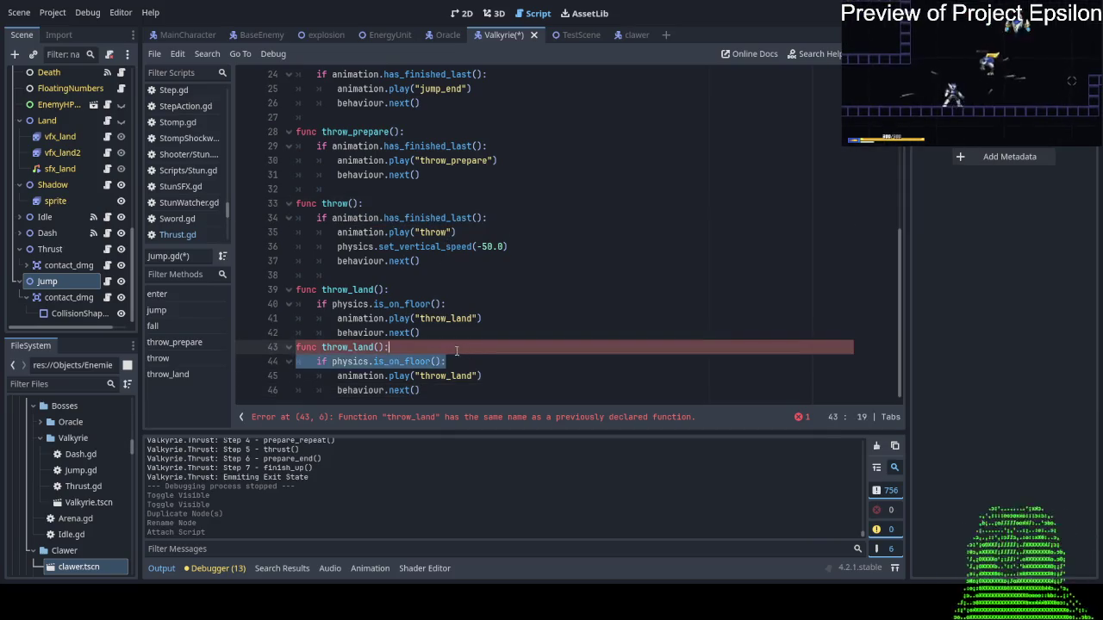
key(ctrl+v)
double_click(357, 347)
text(finish)
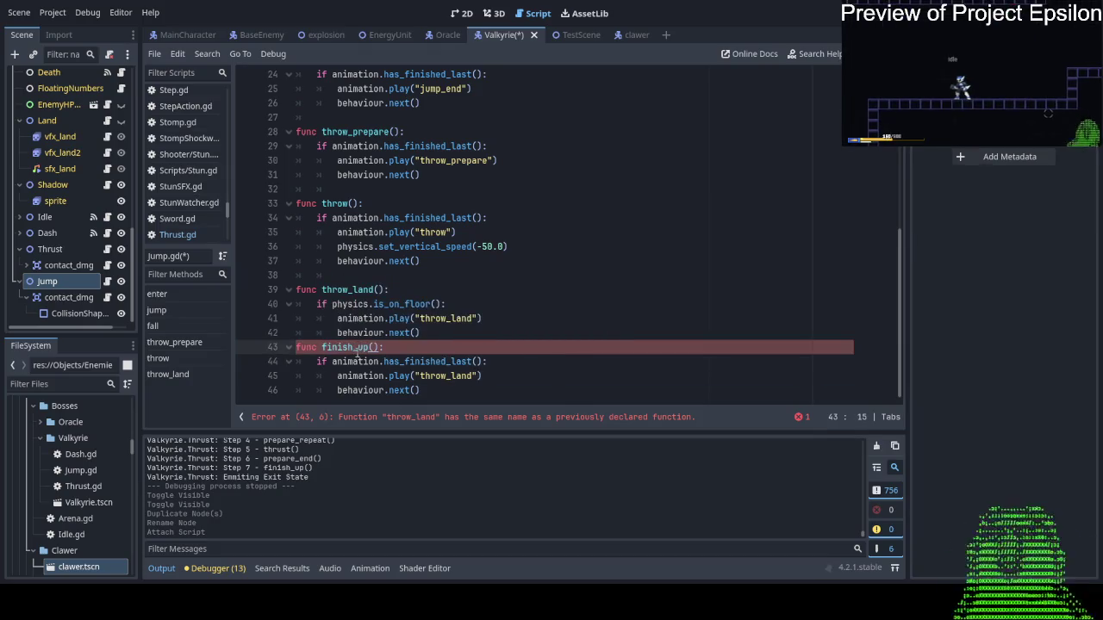
- Make finish_up's body call end_ability(), add a blank line before it, and save Jump.gd
click(517, 391)
key(shift+Home)
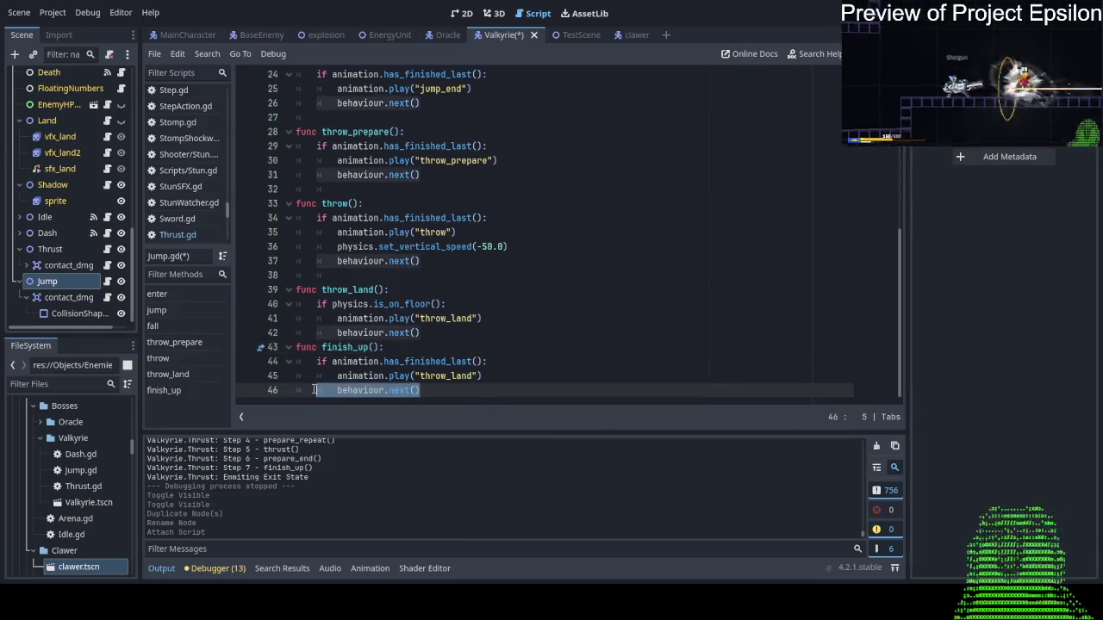
key(shift+Up)
text(ed)
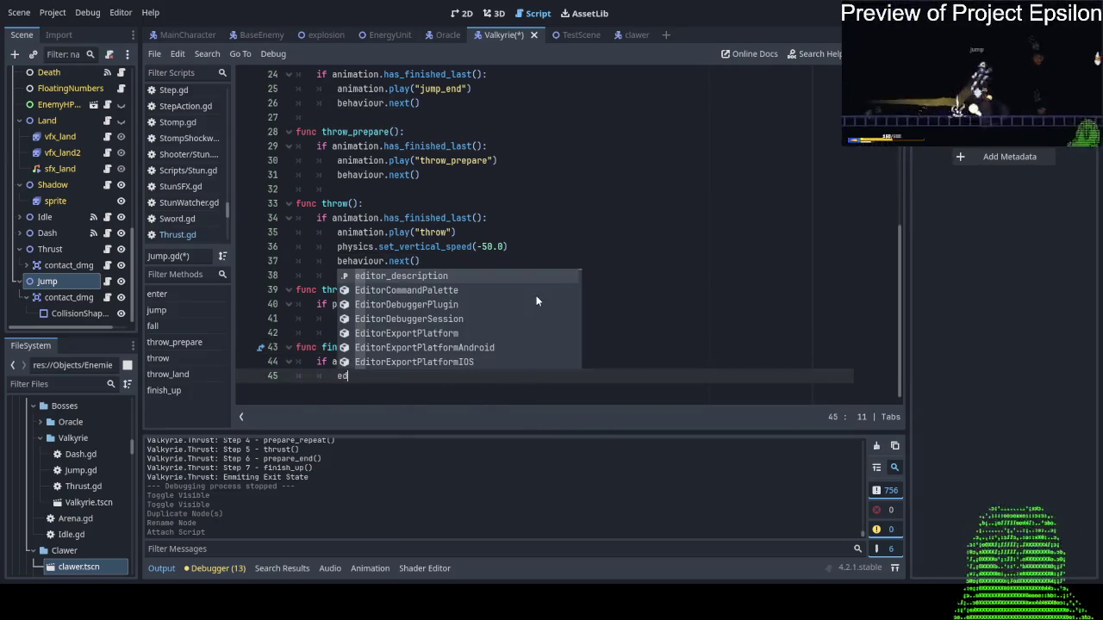
key(BackSpace)
text(nd)
key(Return)
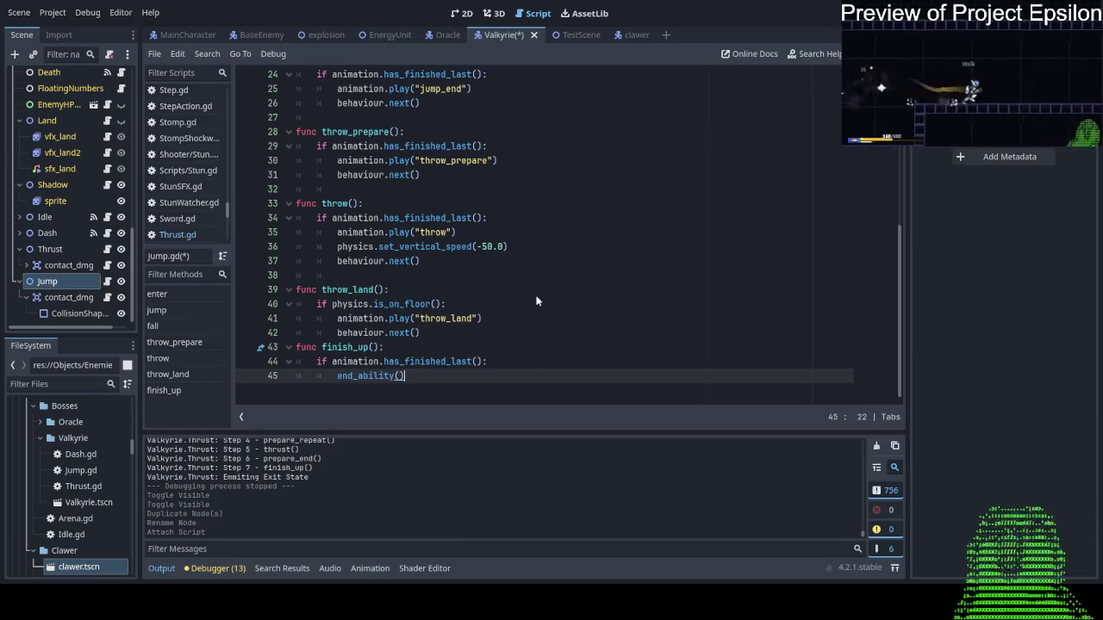
click(523, 329)
key(Return)
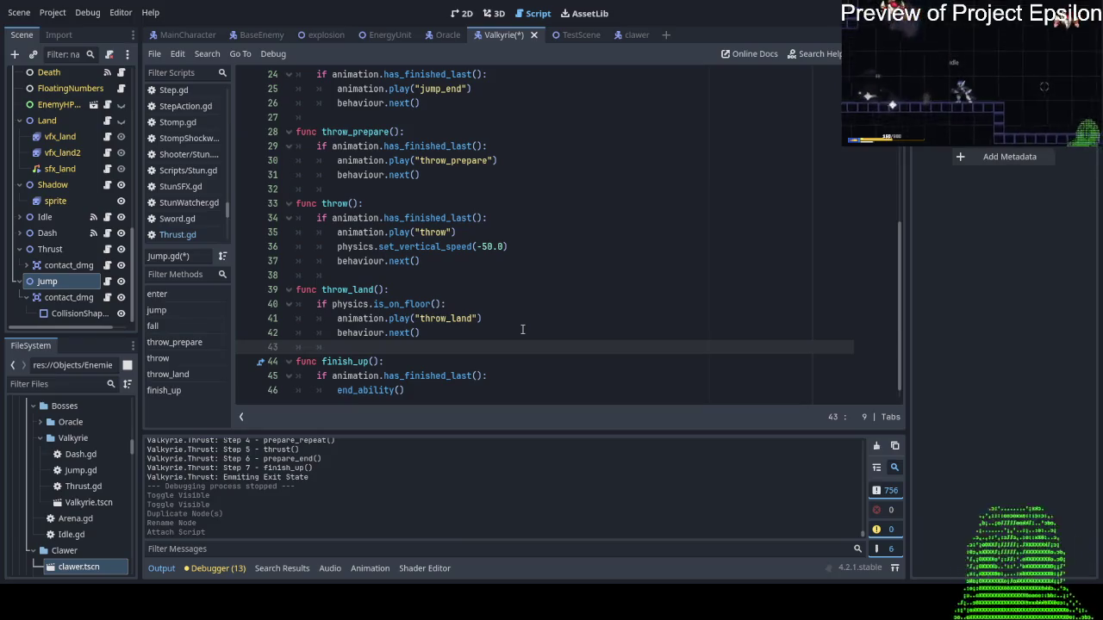
key(ctrl+s)
- Append finish_up to the sequence array after throw_land
click(332, 361)
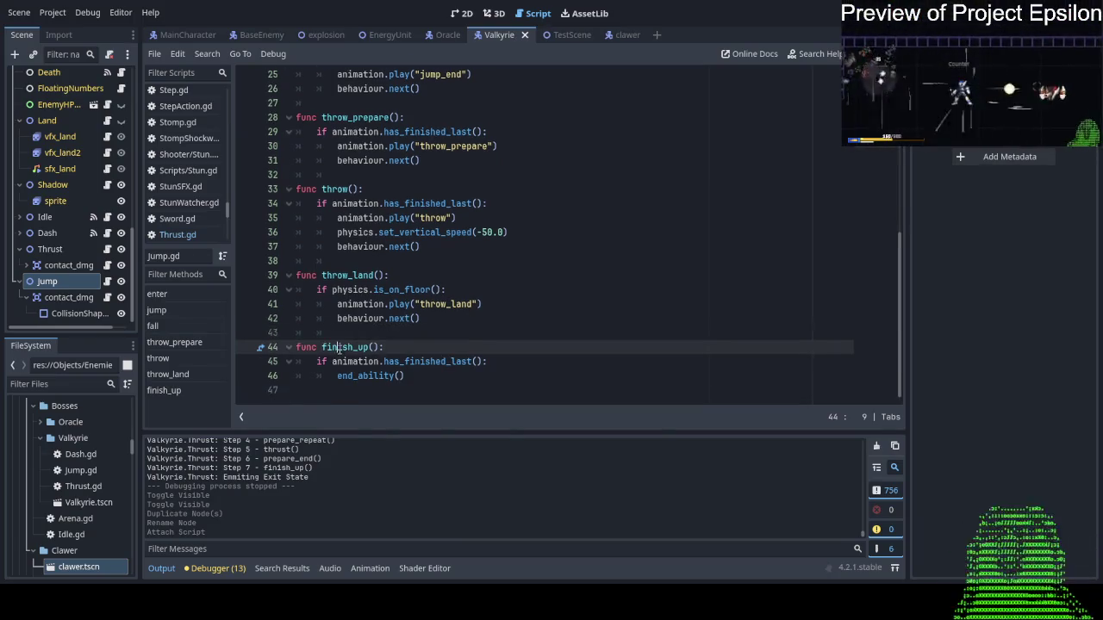
double_click(345, 347)
scroll(438, 250, up, 5)
scroll(437, 249, up, 3)
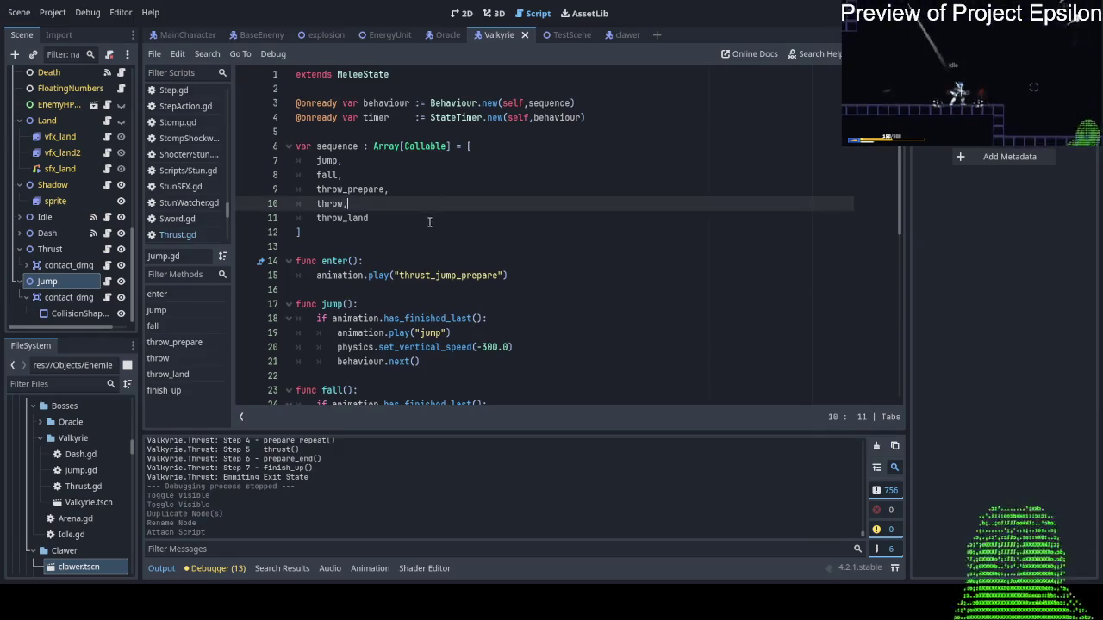
click(369, 218)
key(Return)
key(ctrl+v)
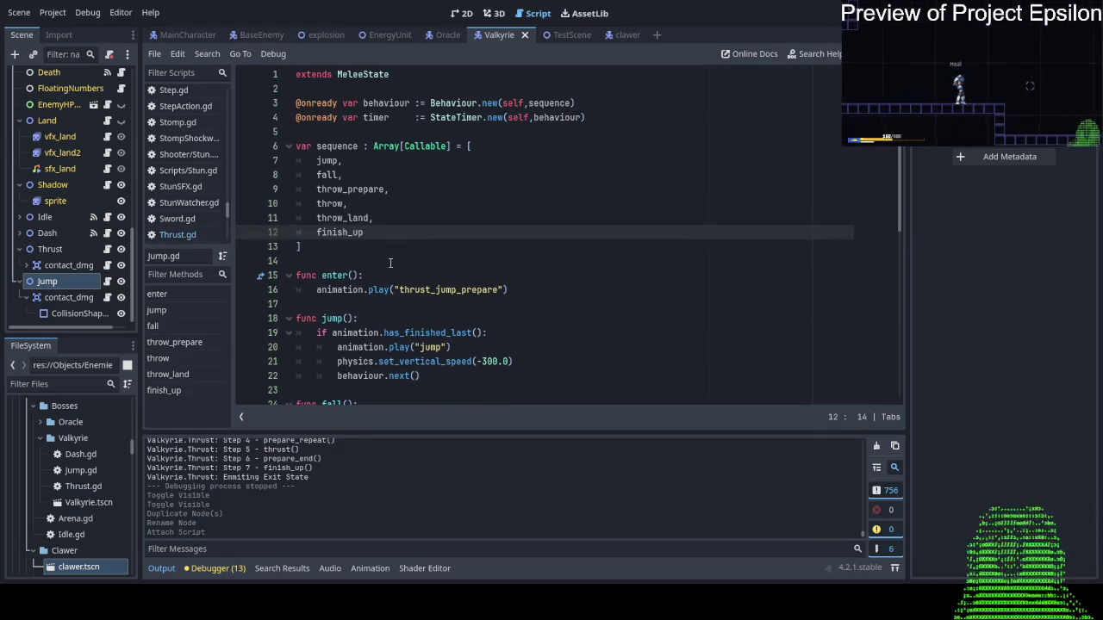
click(43, 252)
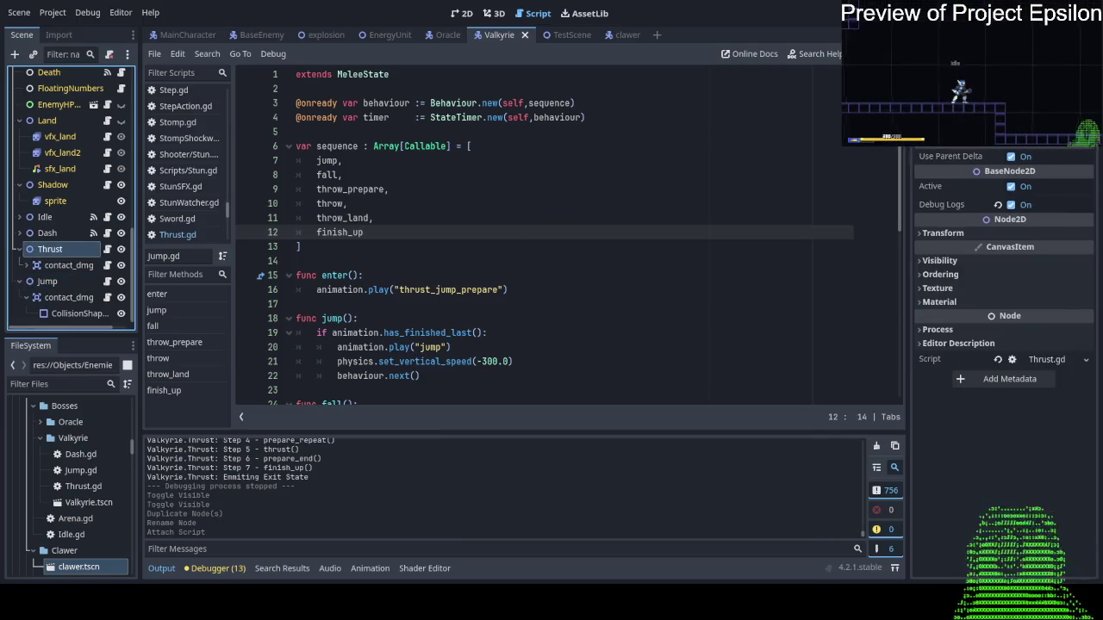
- Check Thrust's signals, then show the properties of Idle's Conflicts node
click(991, 35)
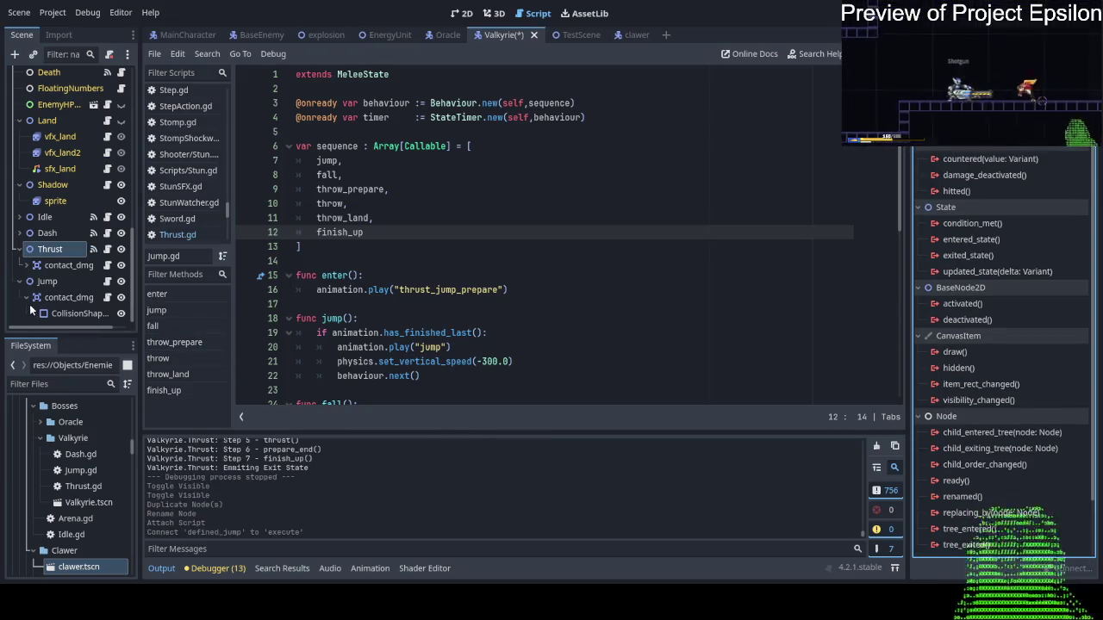
click(43, 217)
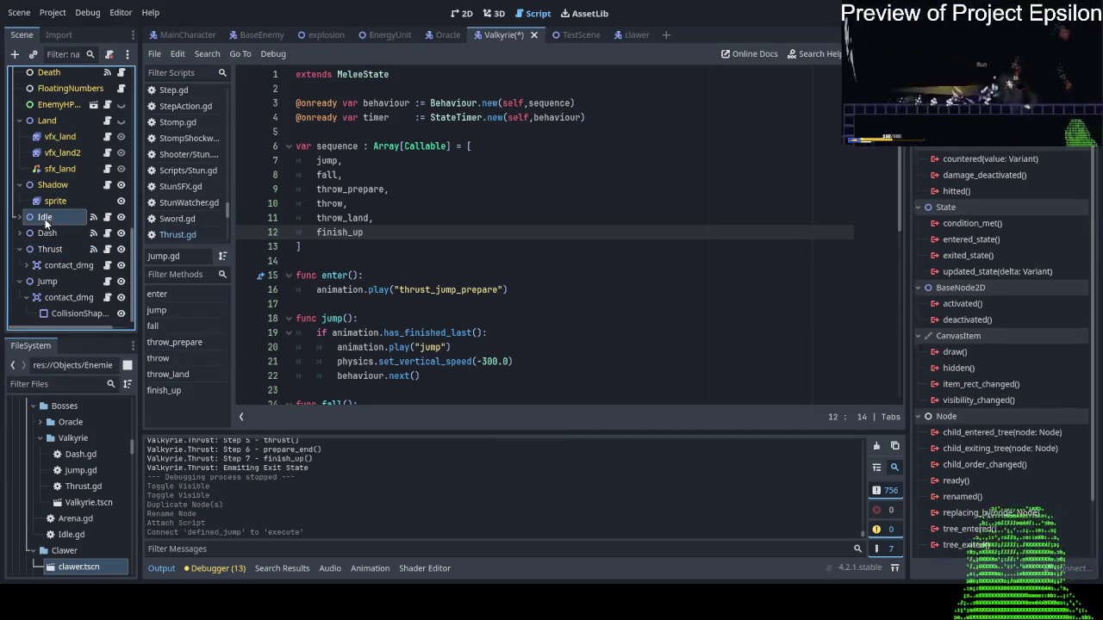
click(19, 217)
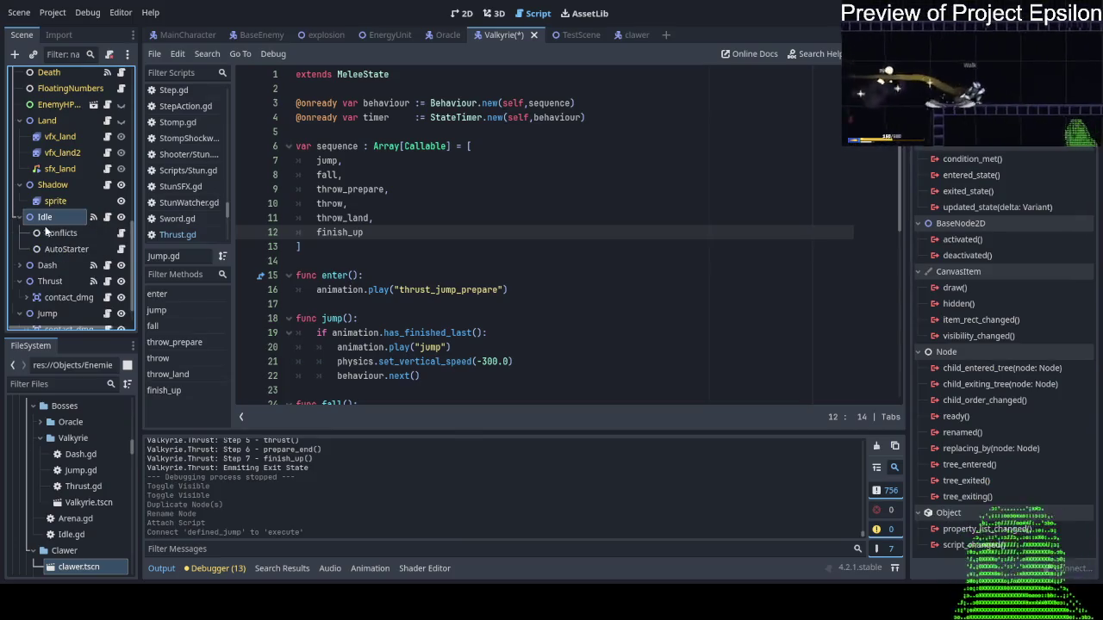
click(61, 233)
click(935, 34)
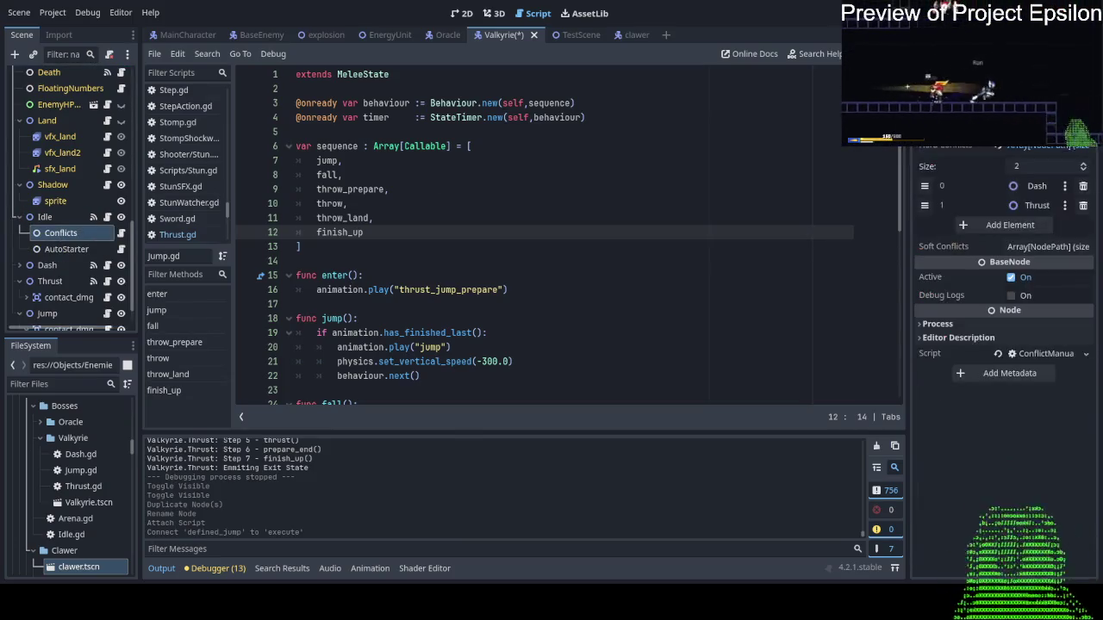
- Grow Idle's Hard Conflicts to 3 slots and assign the Jump node to the new one
click(1084, 163)
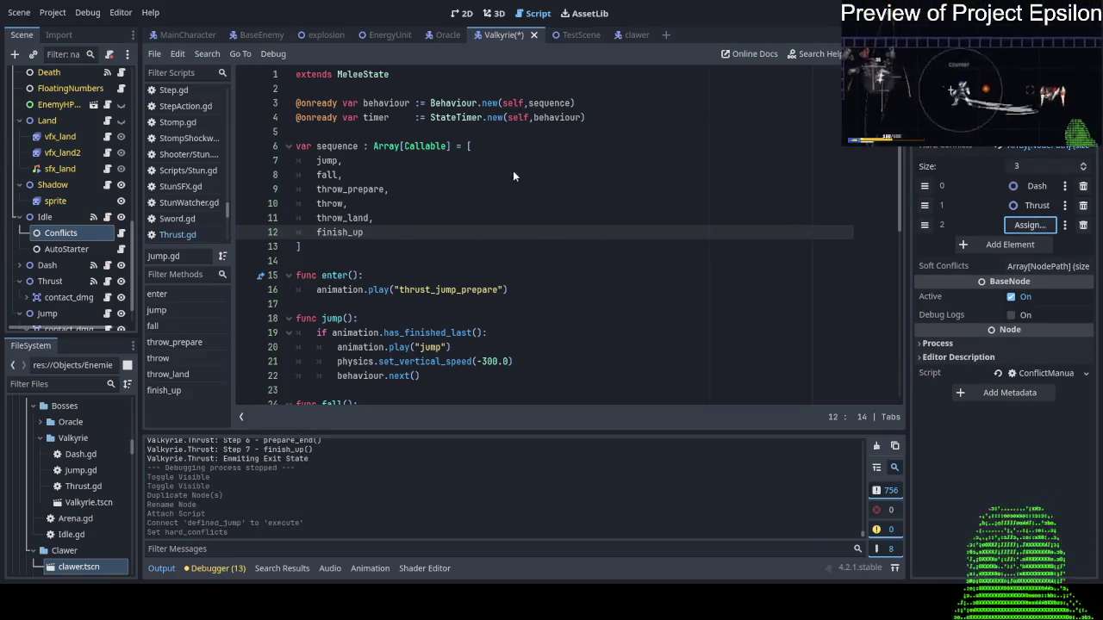
mouse_move(372, 218)
mouse_down()
mouse_move(684, 307)
mouse_move(684, 318)
mouse_move(465, 251)
mouse_up()
key(ctrl+z)
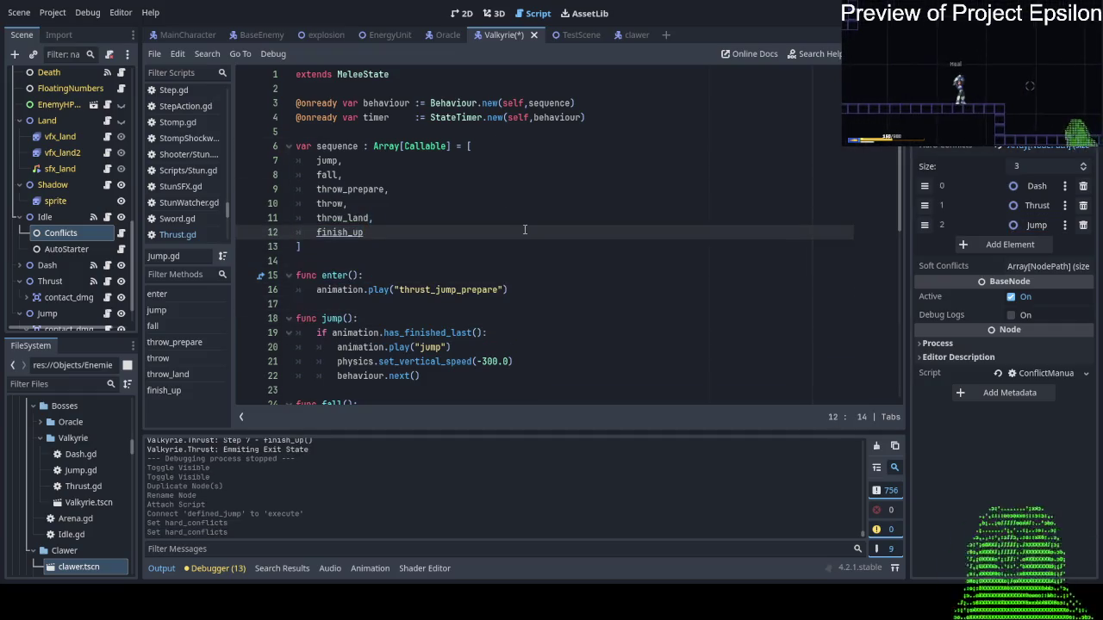
scroll(77, 256, down, 2)
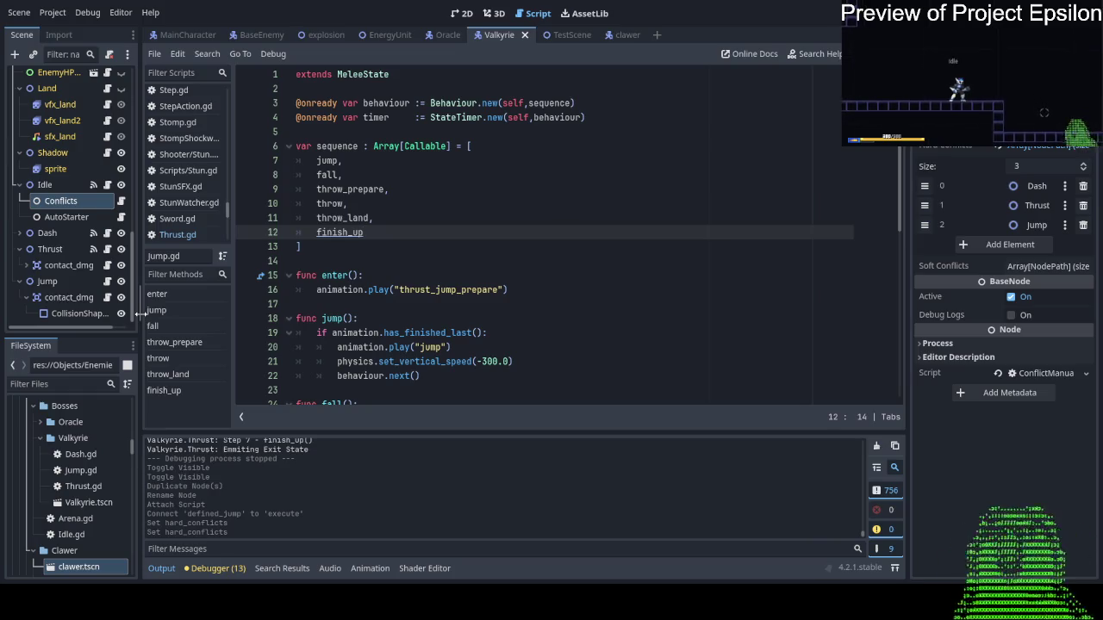
click(107, 251)
- Change Thrust's enter() rng to randf_range(0.5,1.0) and run the game with F5
click(441, 195)
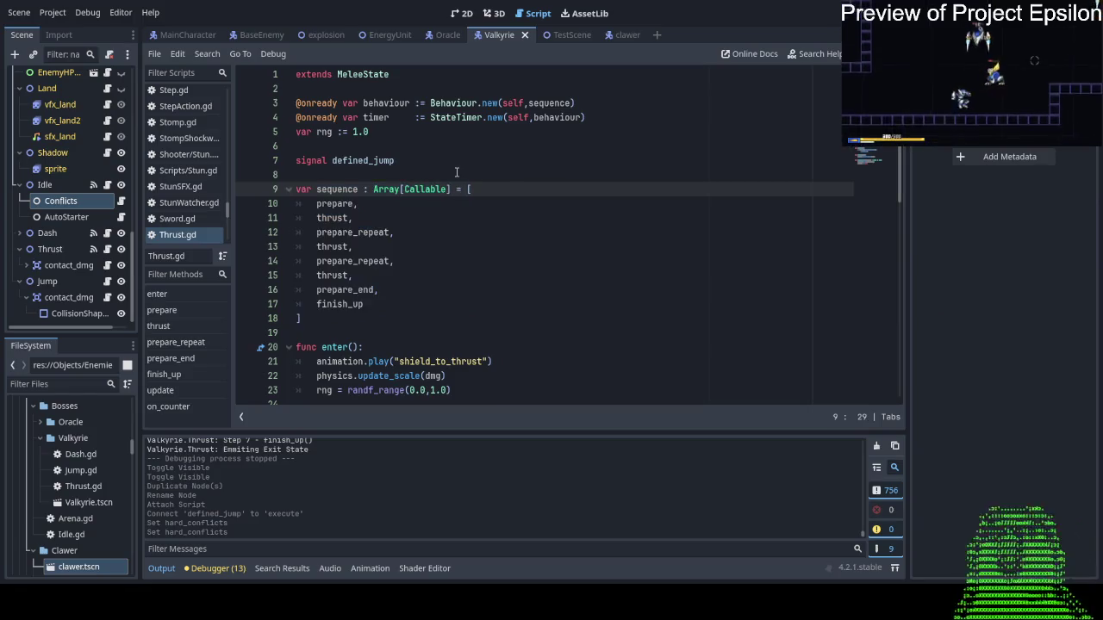
scroll(397, 151, down, 4)
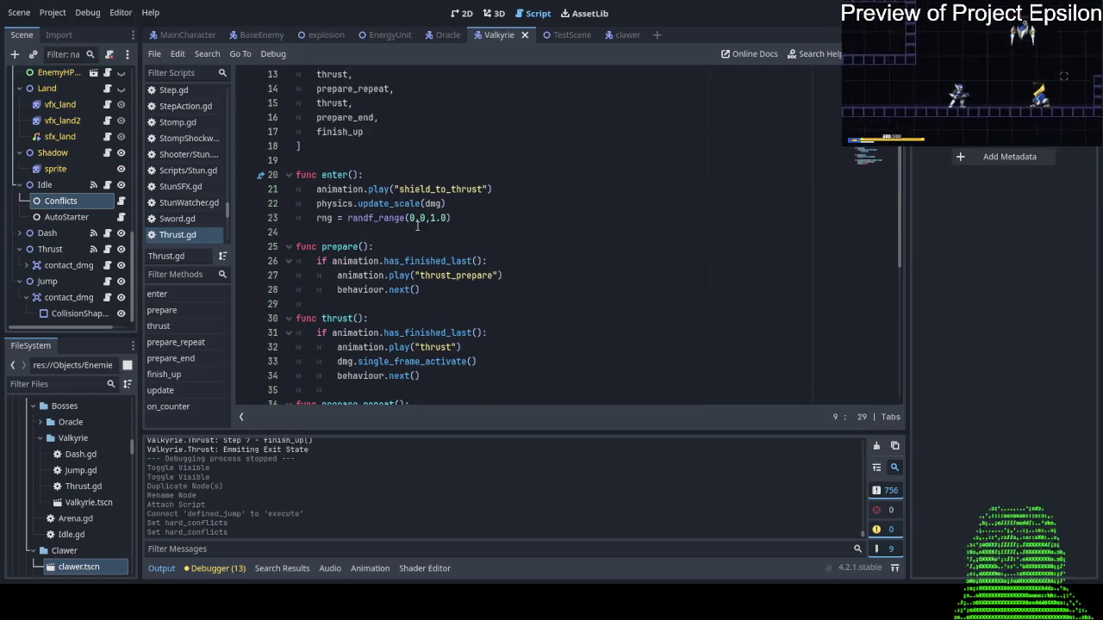
click(413, 219)
text(5)
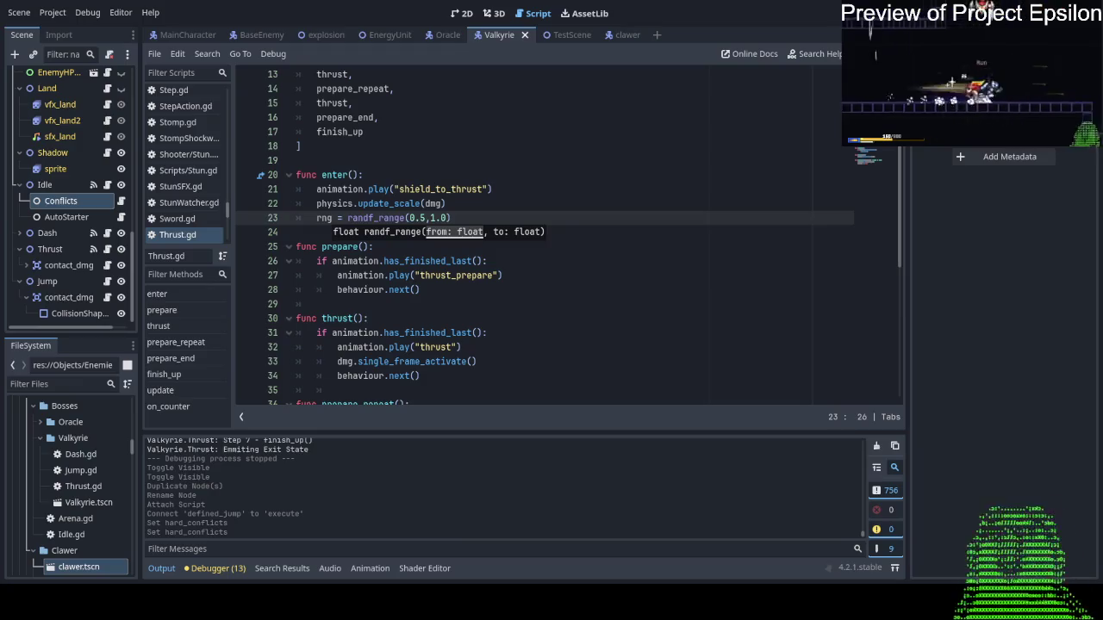
key(F5)
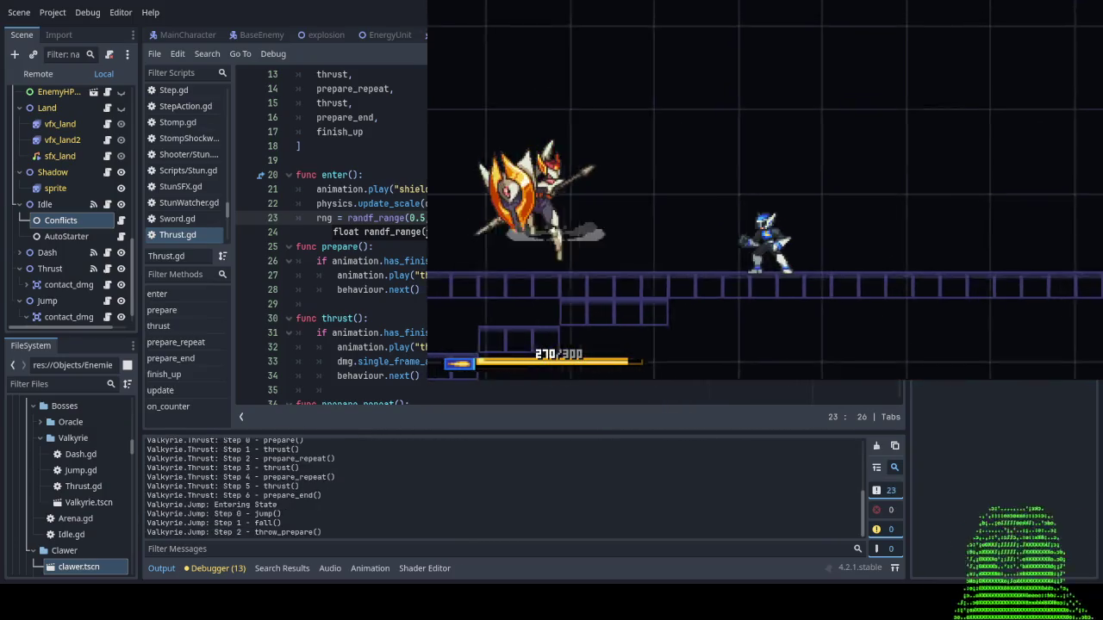
- Move the player left and right against the boss, then stop the playtest with F8
key(Left)
key(Right)
key(Left)
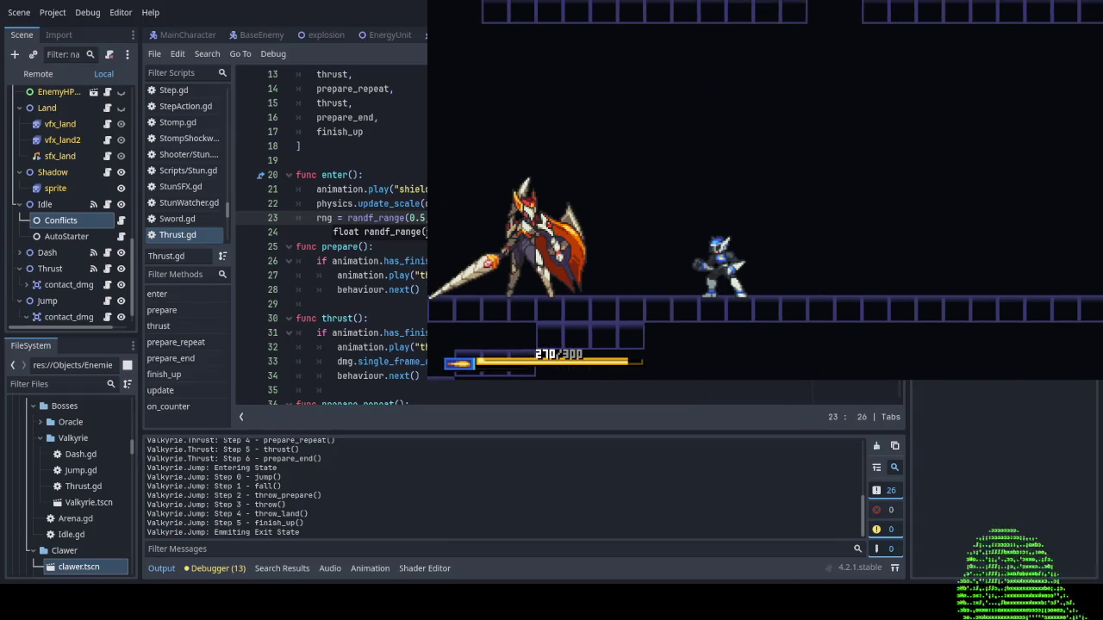
key(F8)
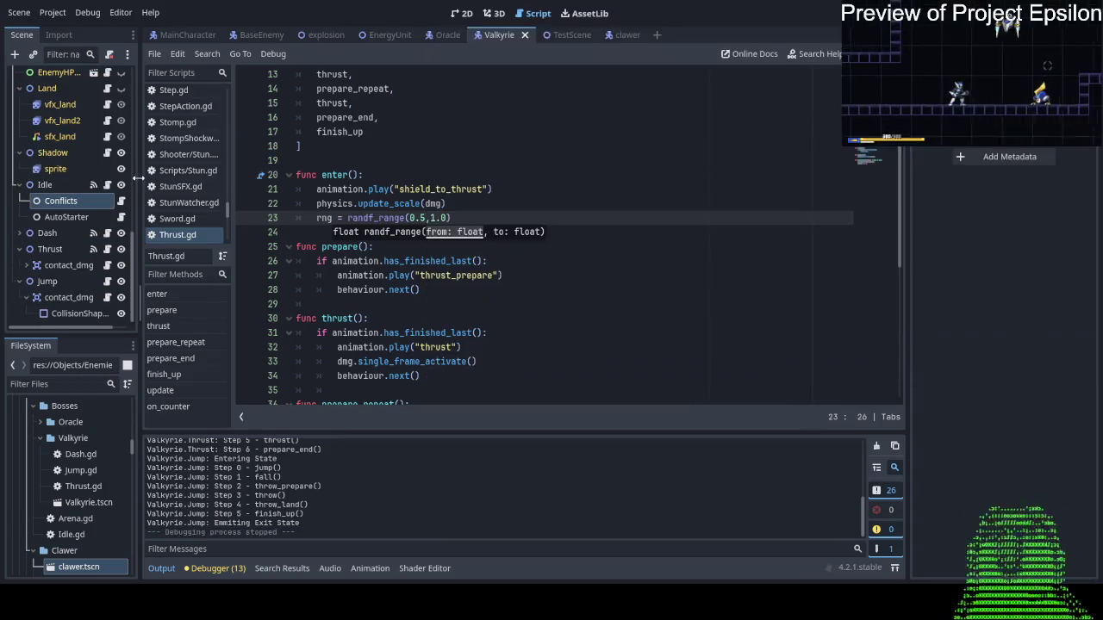
- Inspect the Jump node and Idle's Conflicts list, then open Jump.gd from the Jump node
click(57, 279)
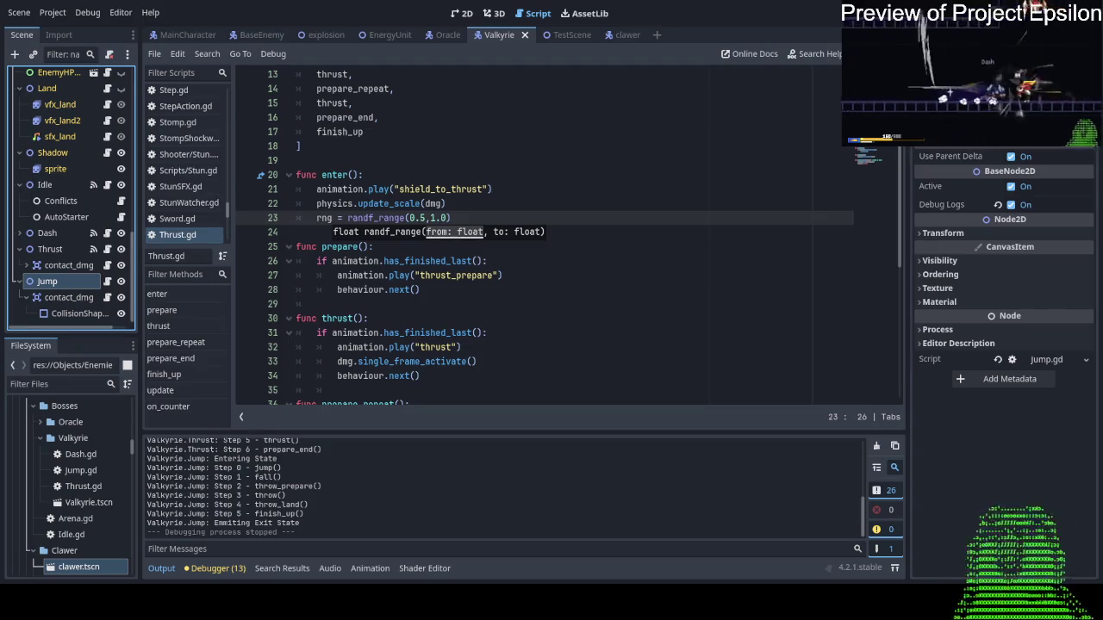
click(67, 201)
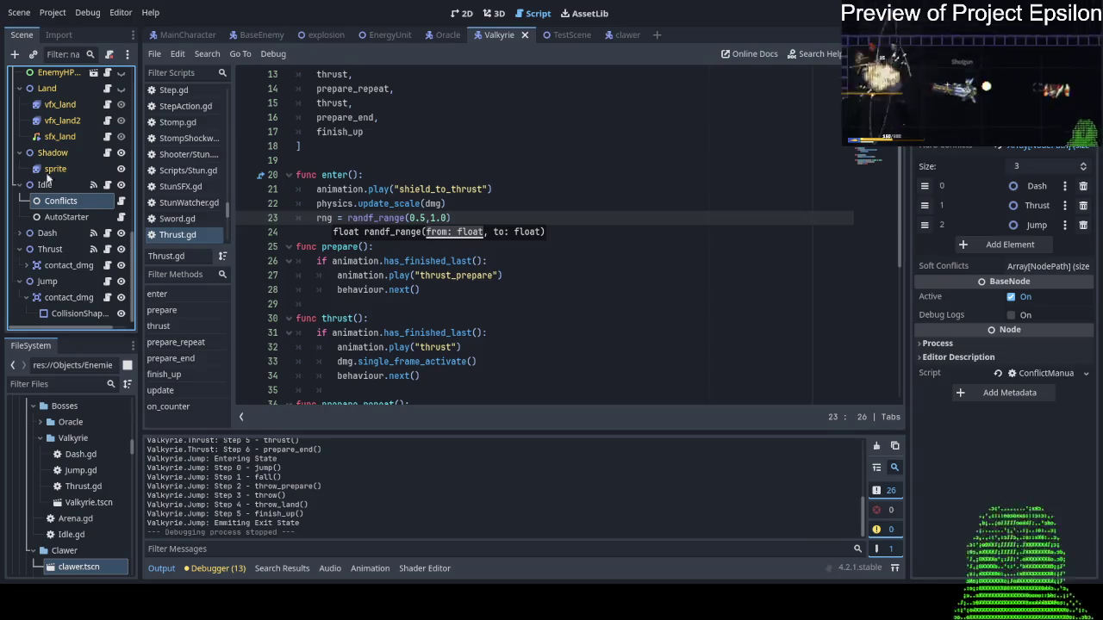
click(107, 282)
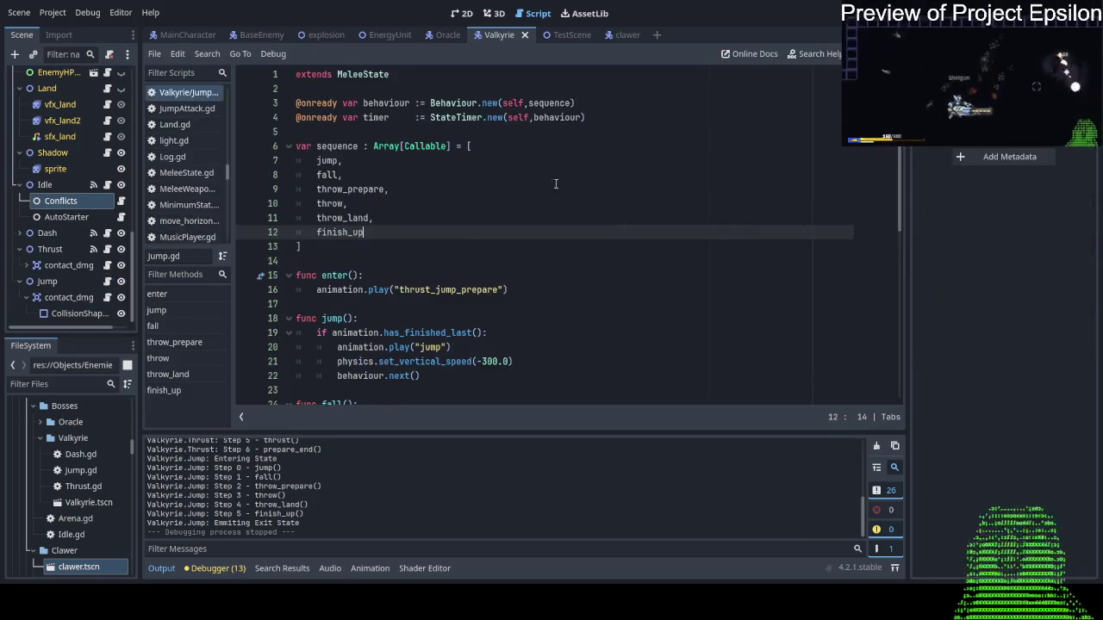
- Scroll through Jump.gd, then switch to MeleeState.gd in the script list
scroll(478, 238, down, 3)
scroll(497, 230, down, 5)
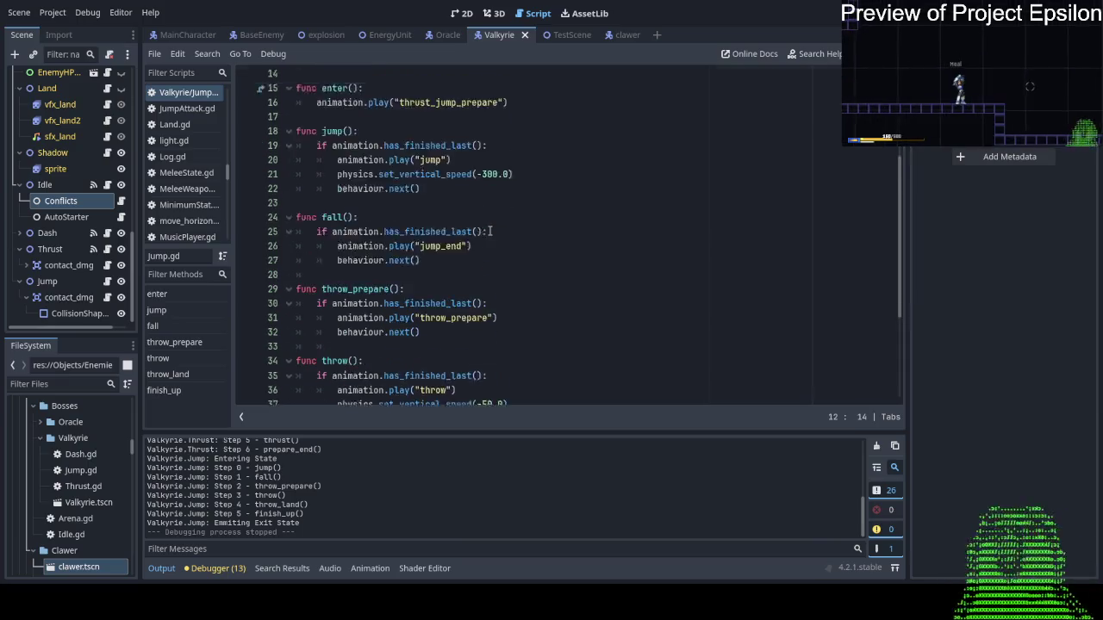
scroll(490, 231, up, 5)
scroll(489, 231, up, 4)
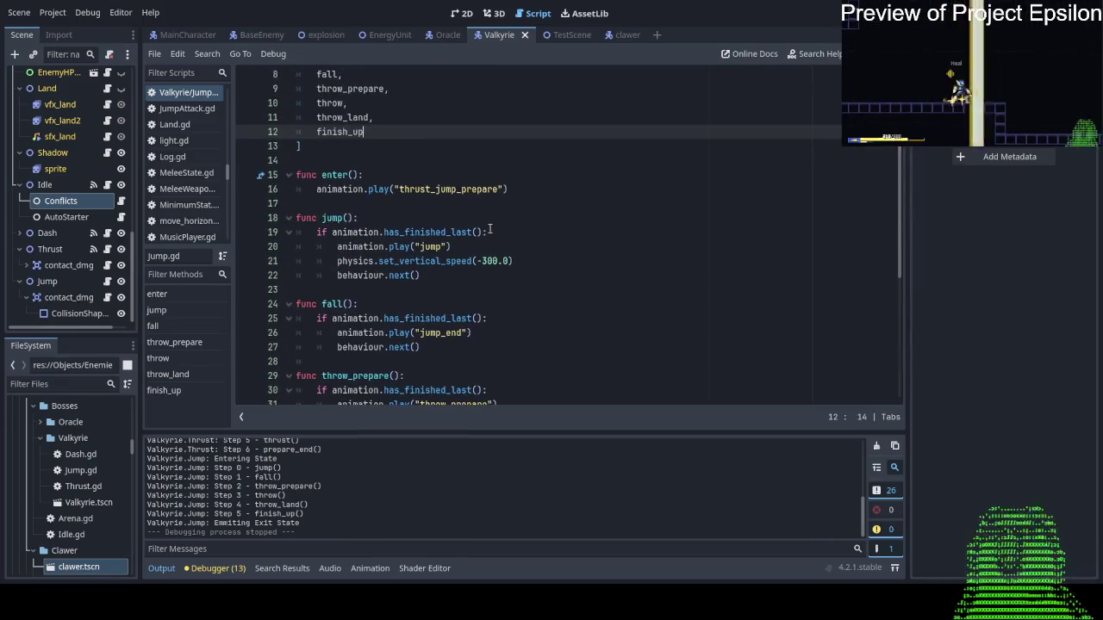
scroll(490, 229, down, 8)
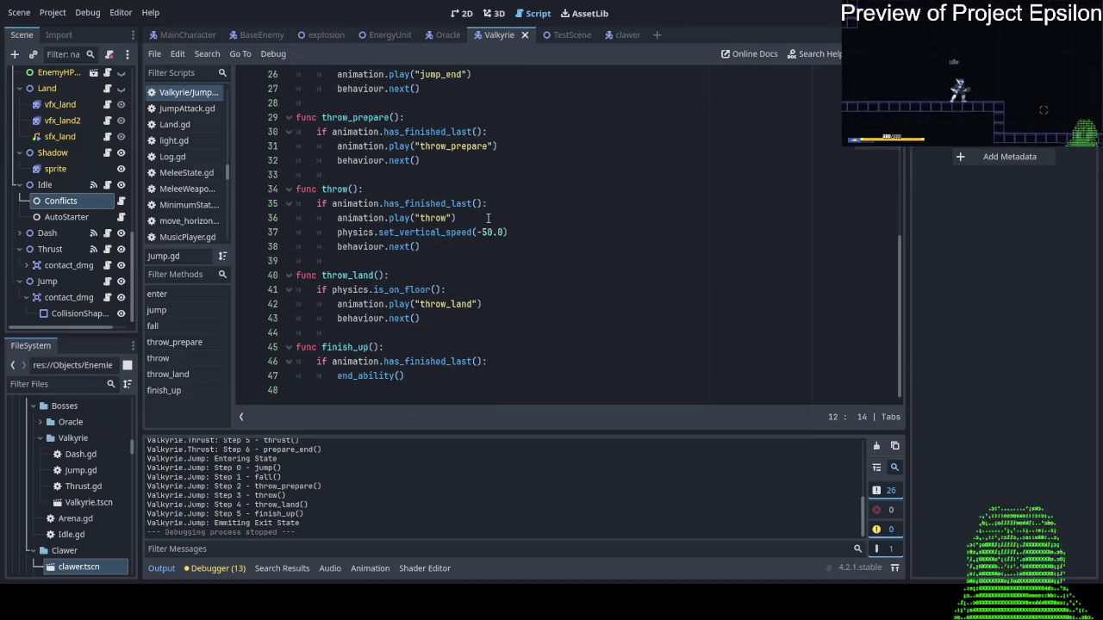
scroll(488, 217, up, 8)
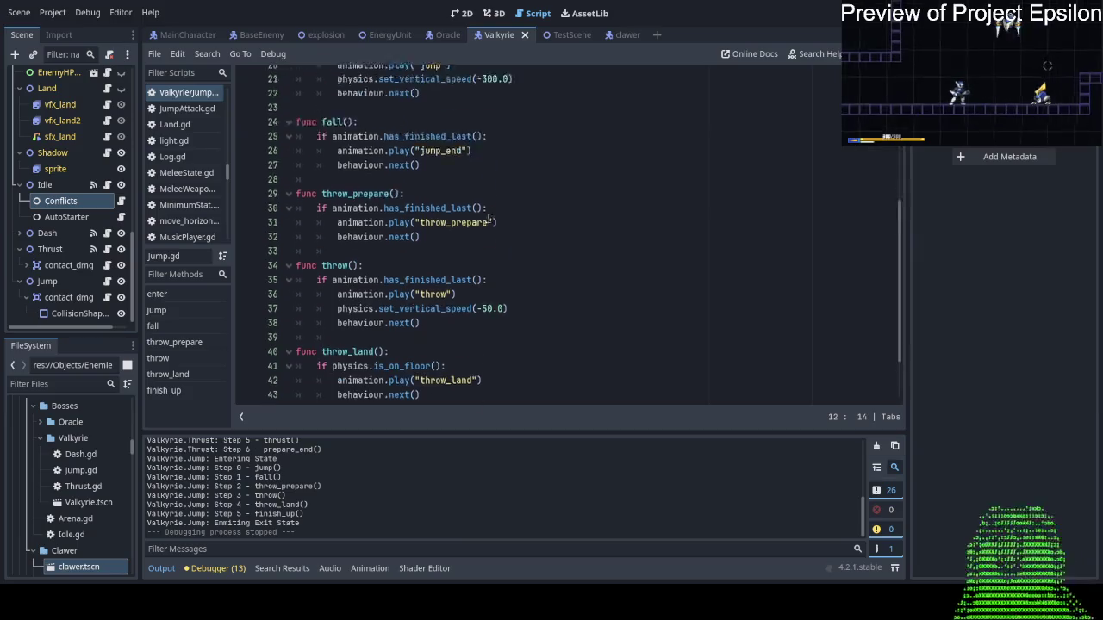
ctrl+click(362, 74)
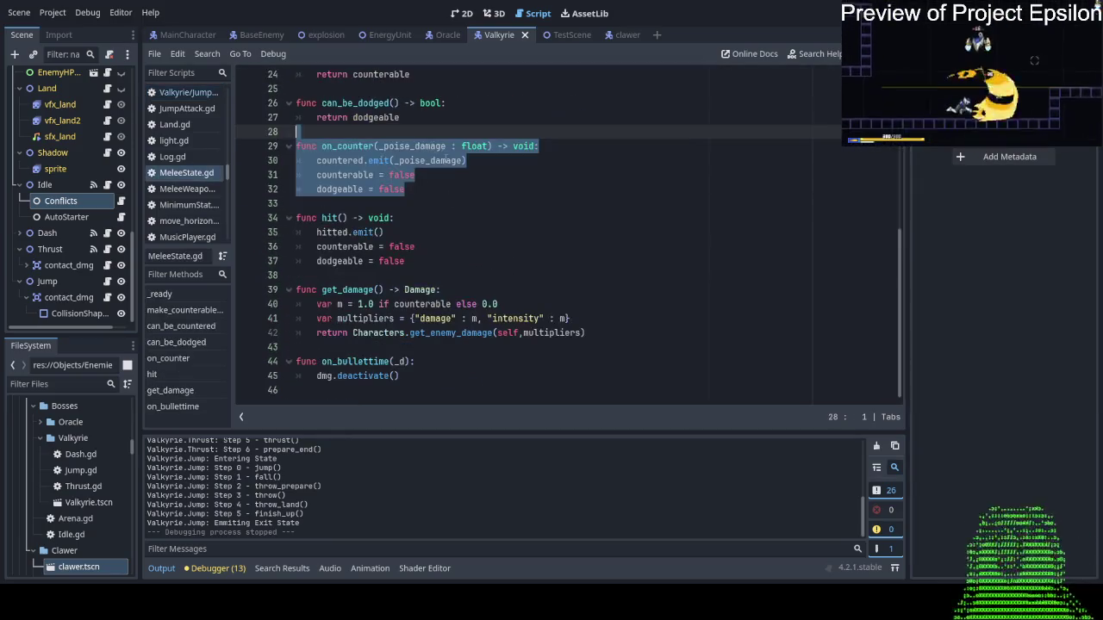
- Read through MeleeState.gd and collapse the ContactRe… node in the Scene dock
scroll(451, 160, up, 8)
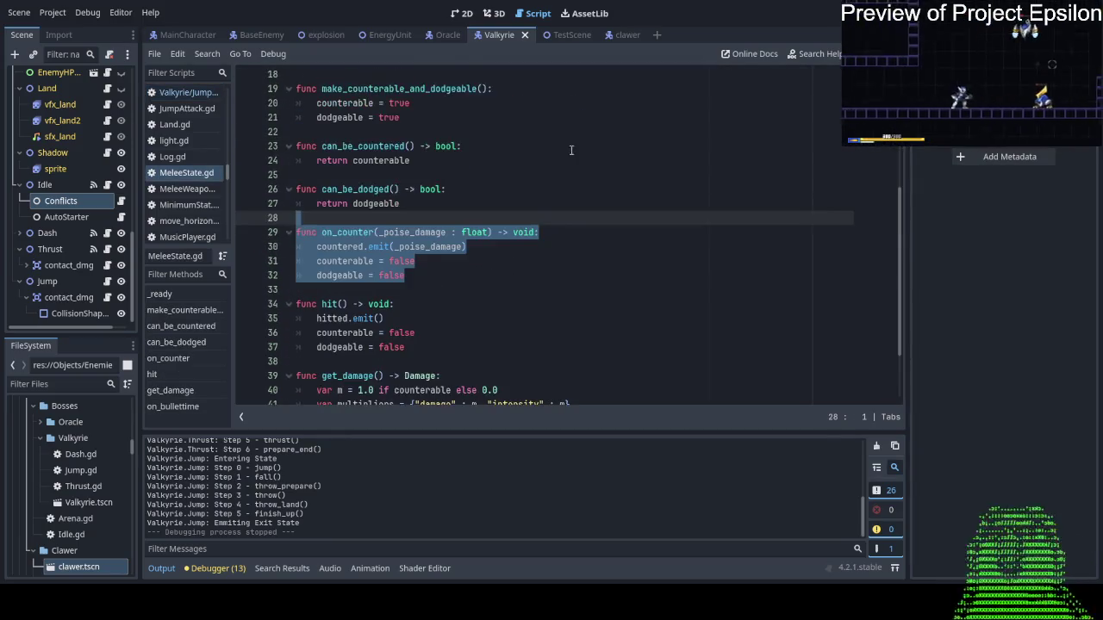
scroll(647, 139, down, 8)
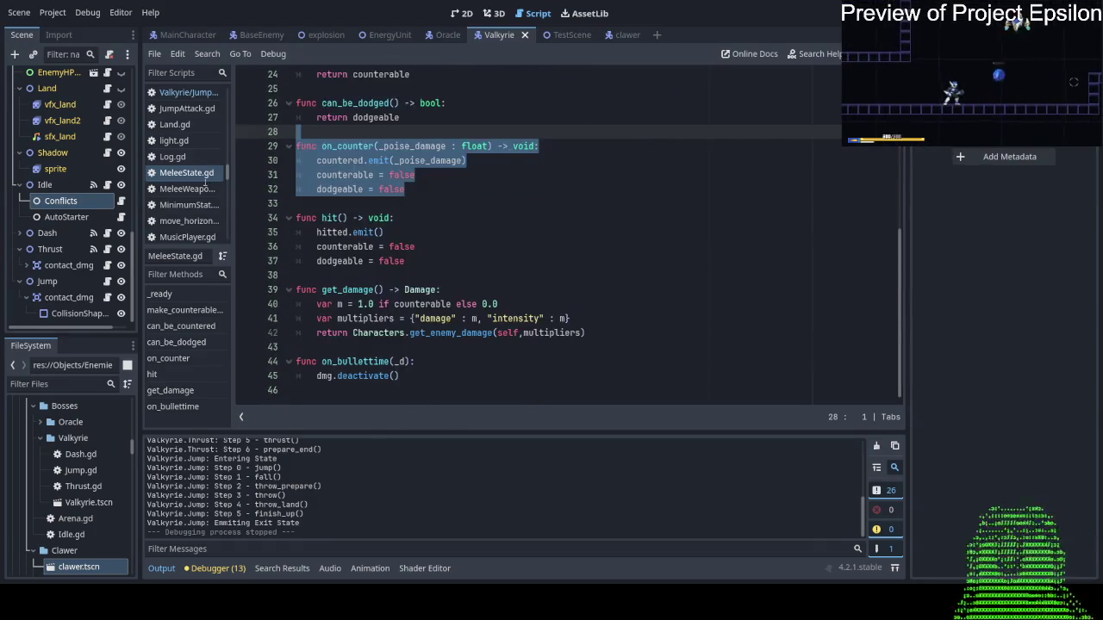
scroll(185, 164, up, 5)
scroll(53, 164, up, 10)
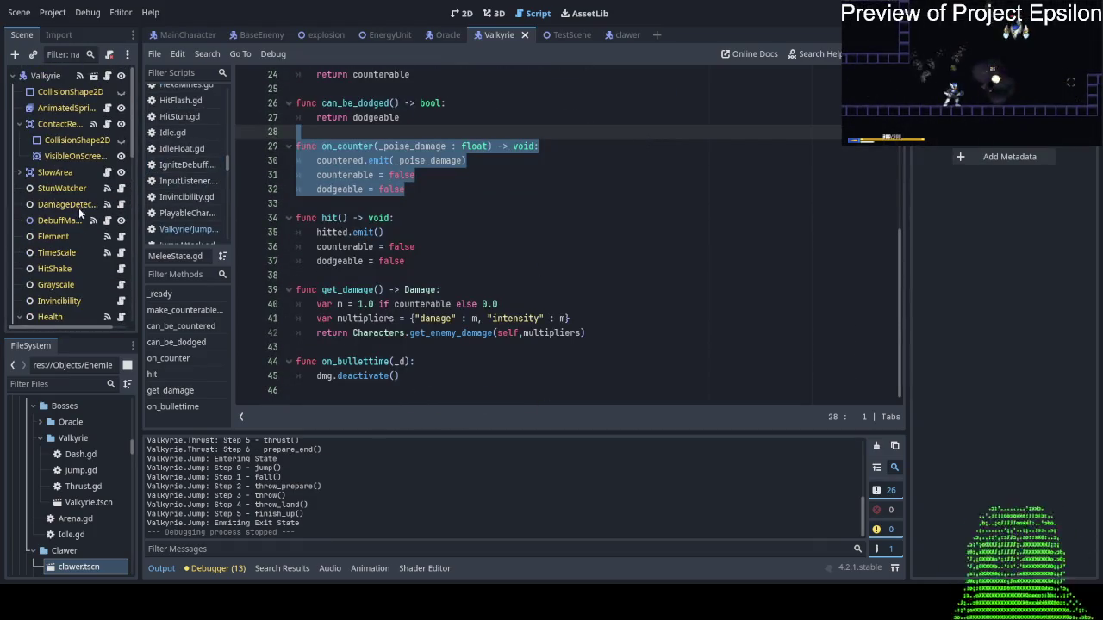
click(22, 125)
scroll(68, 215, down, 2)
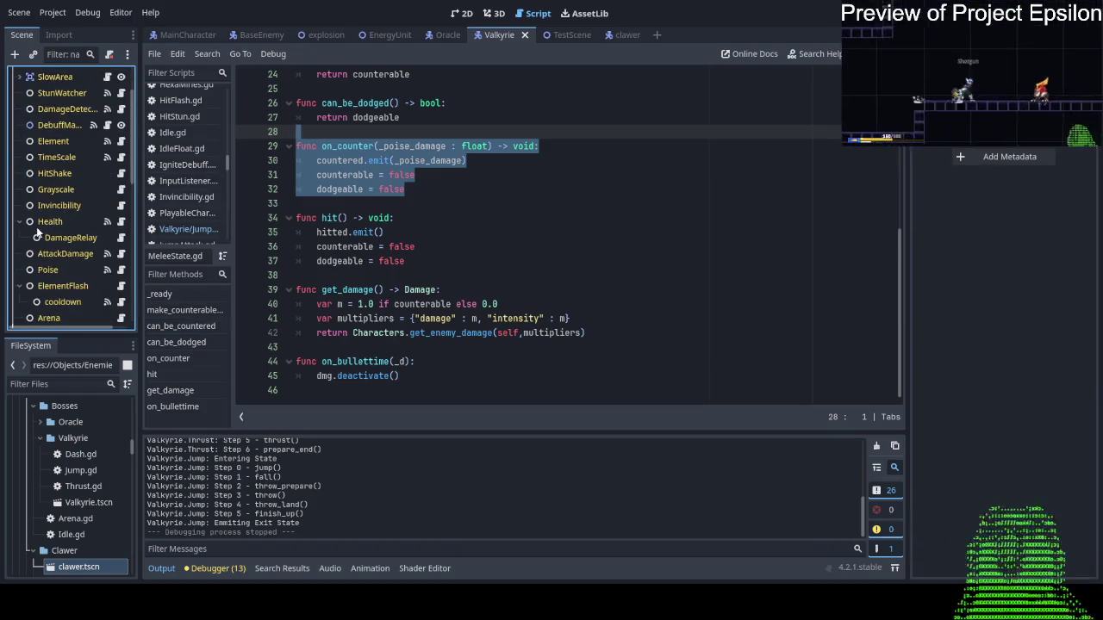
- Collapse the Health and ElementFlash nodes and open Dash.gd from the Dash node
click(22, 222)
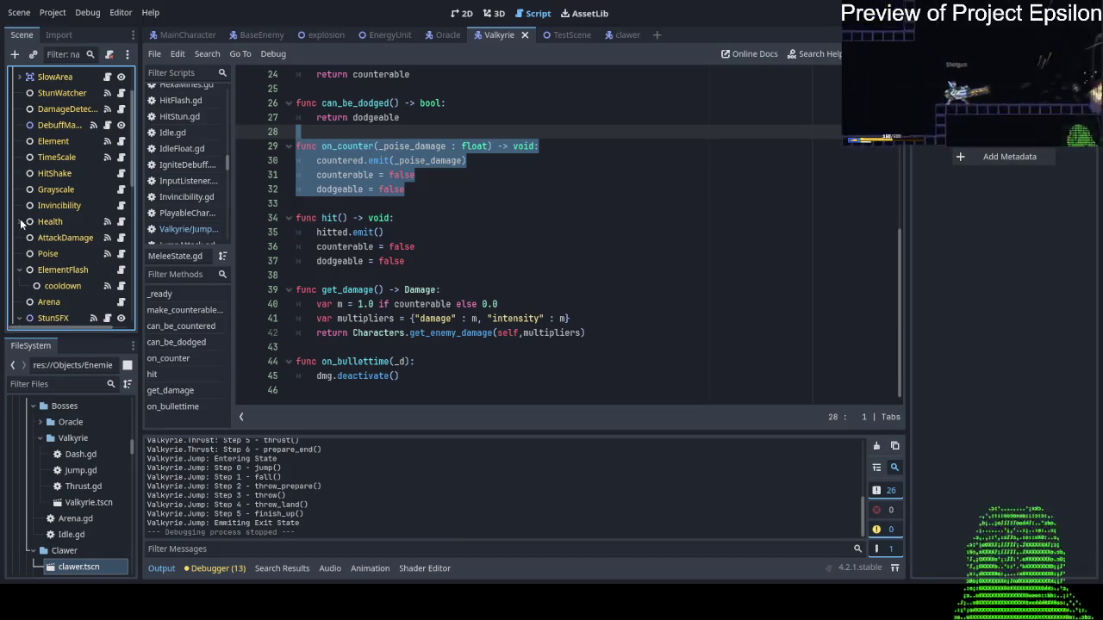
click(21, 269)
scroll(72, 270, down, 4)
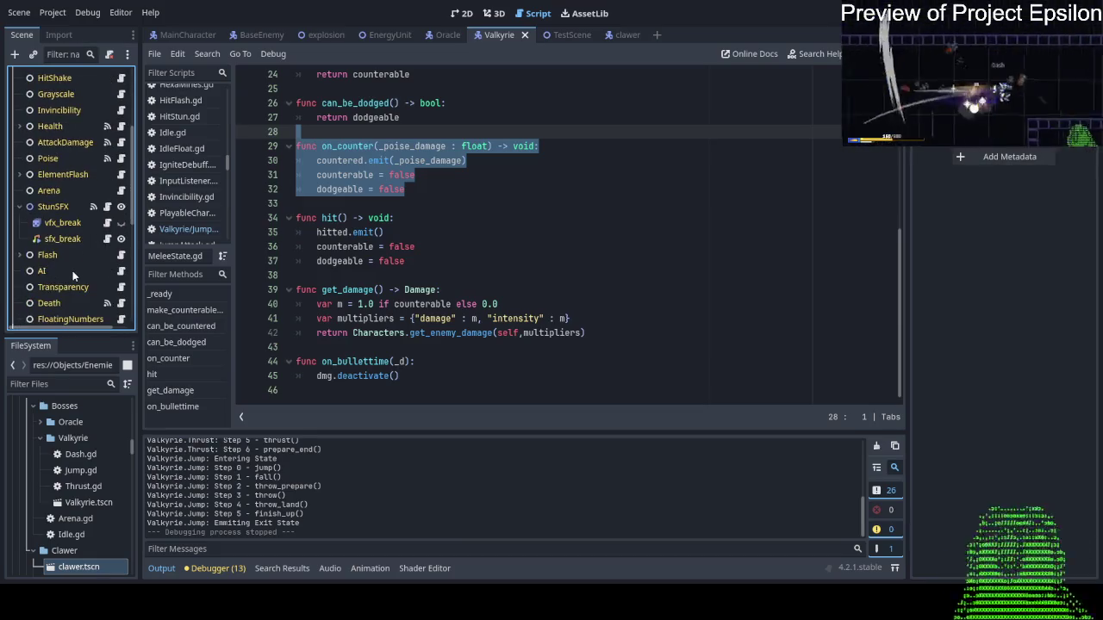
scroll(65, 272, down, 5)
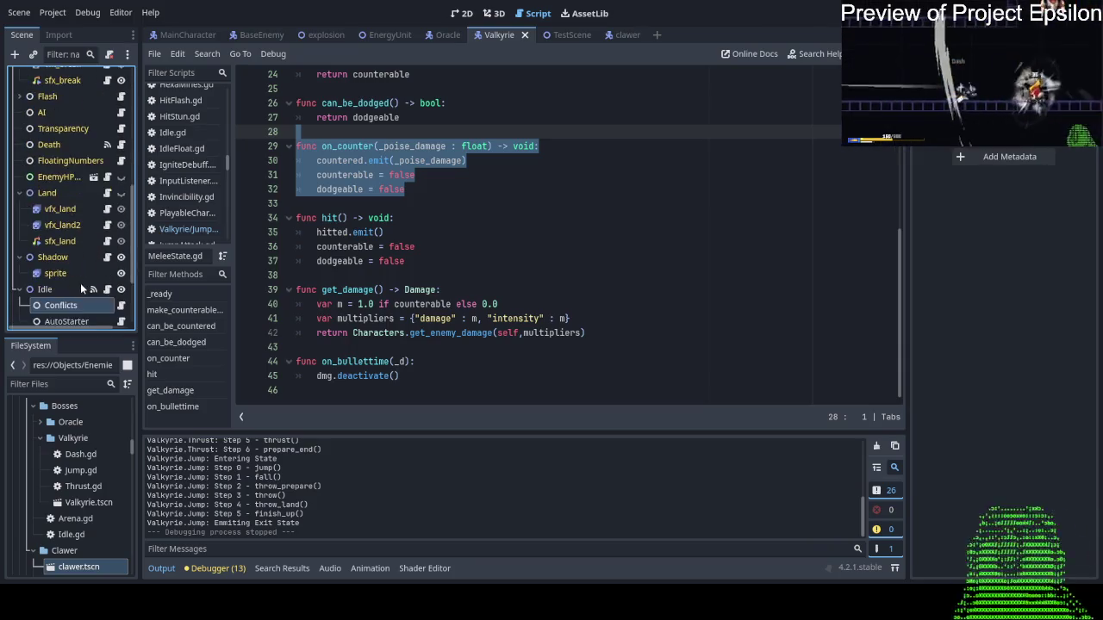
scroll(82, 289, down, 2)
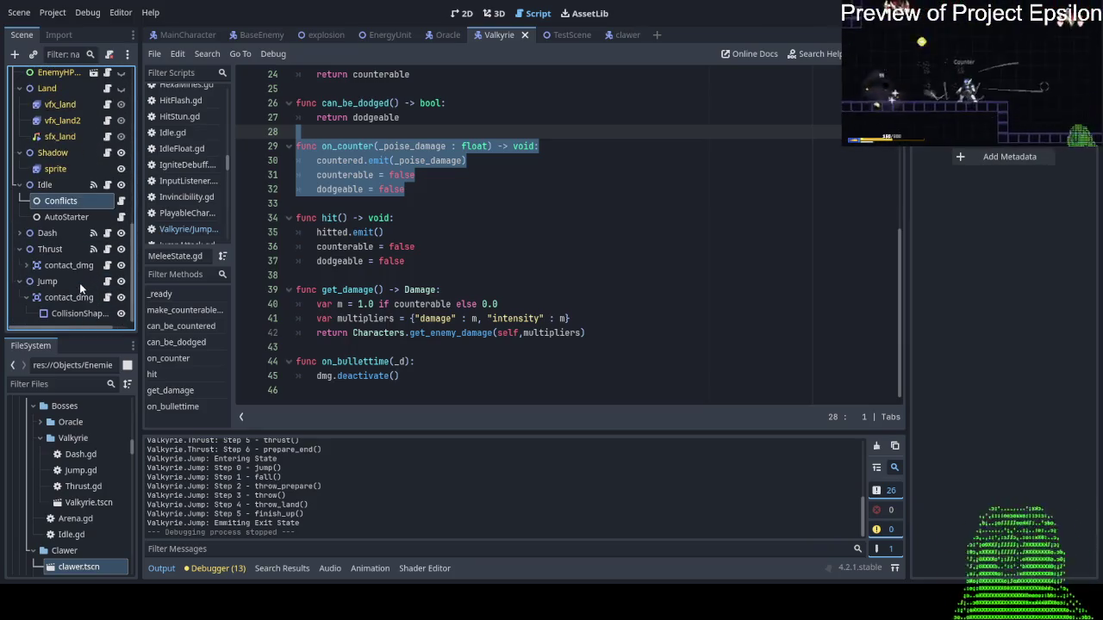
click(107, 233)
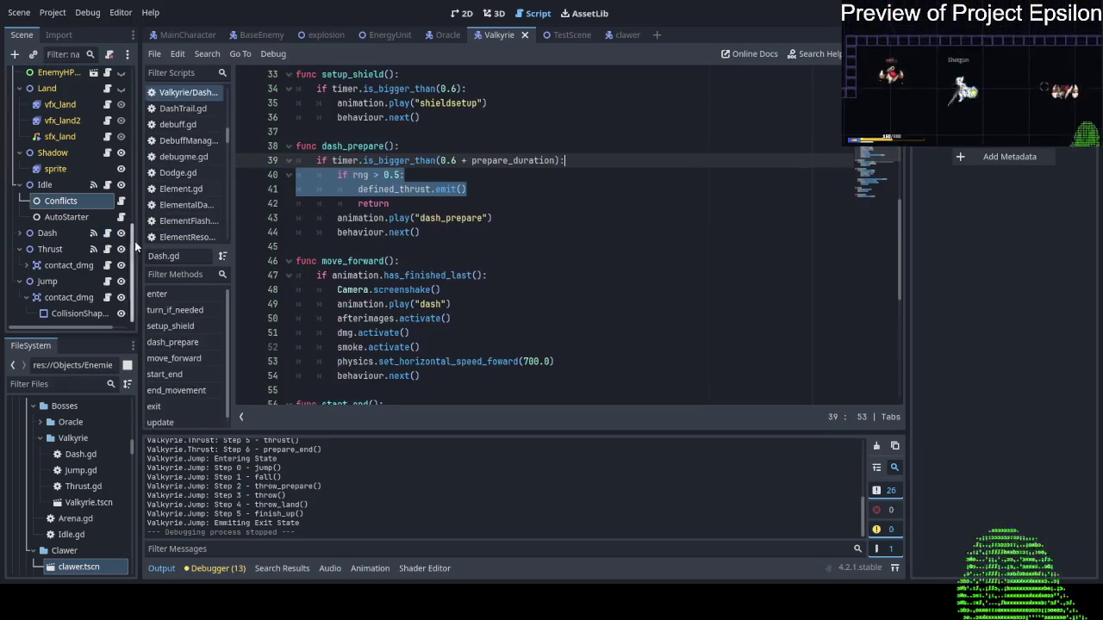
- Change Dash's enter() rng to randf_range(0.5,1.0) and launch the game with F5
click(471, 206)
scroll(389, 169, up, 10)
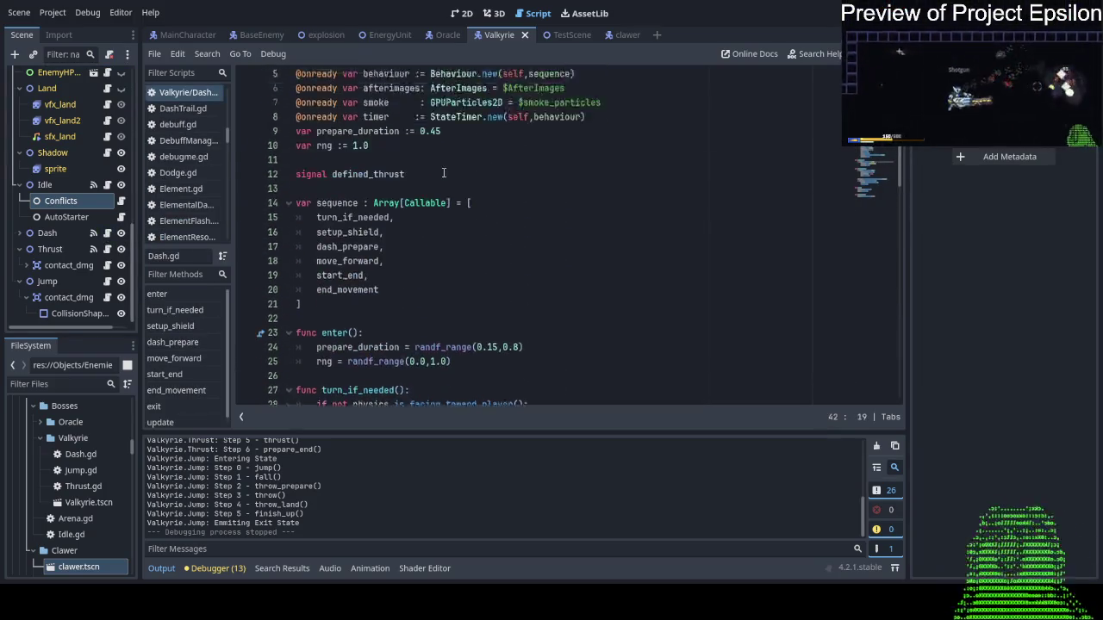
scroll(355, 214, down, 3)
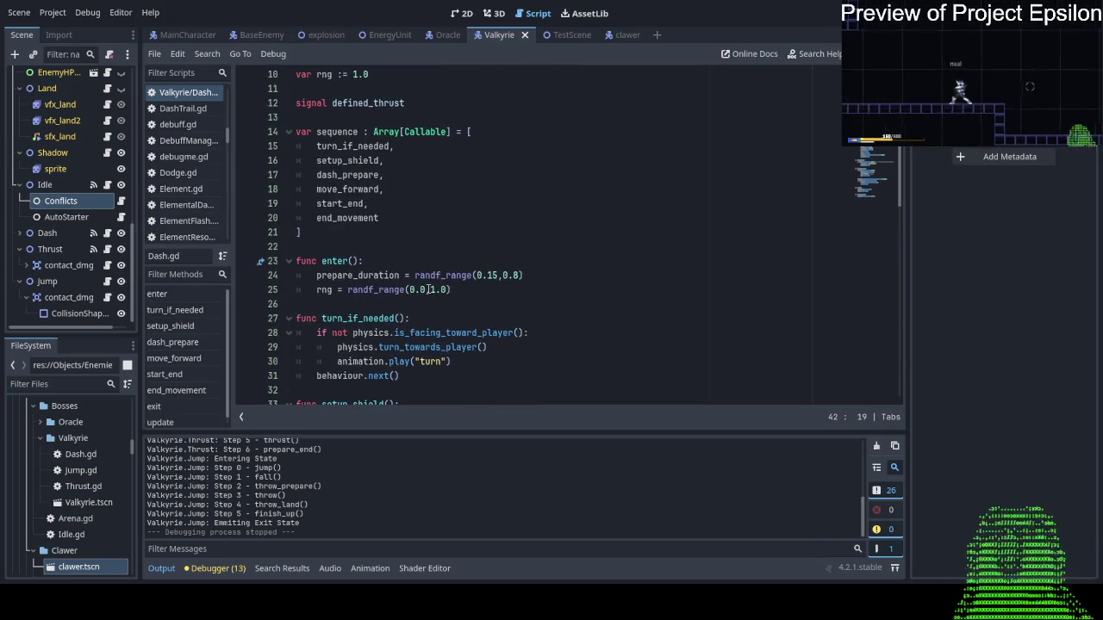
click(420, 289)
text(5)
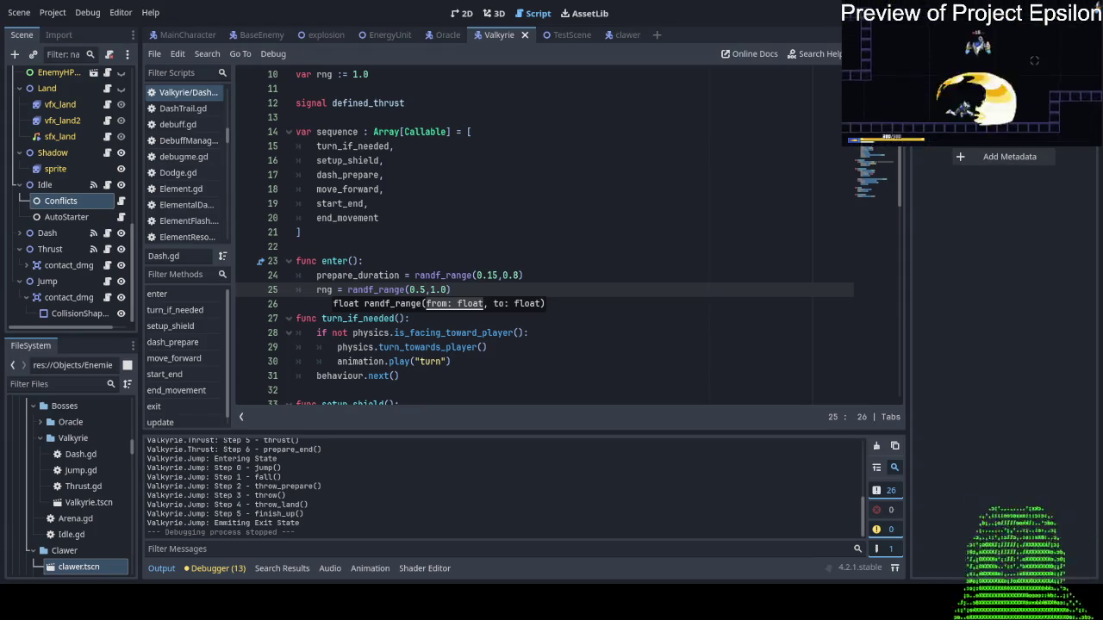
key(F5)
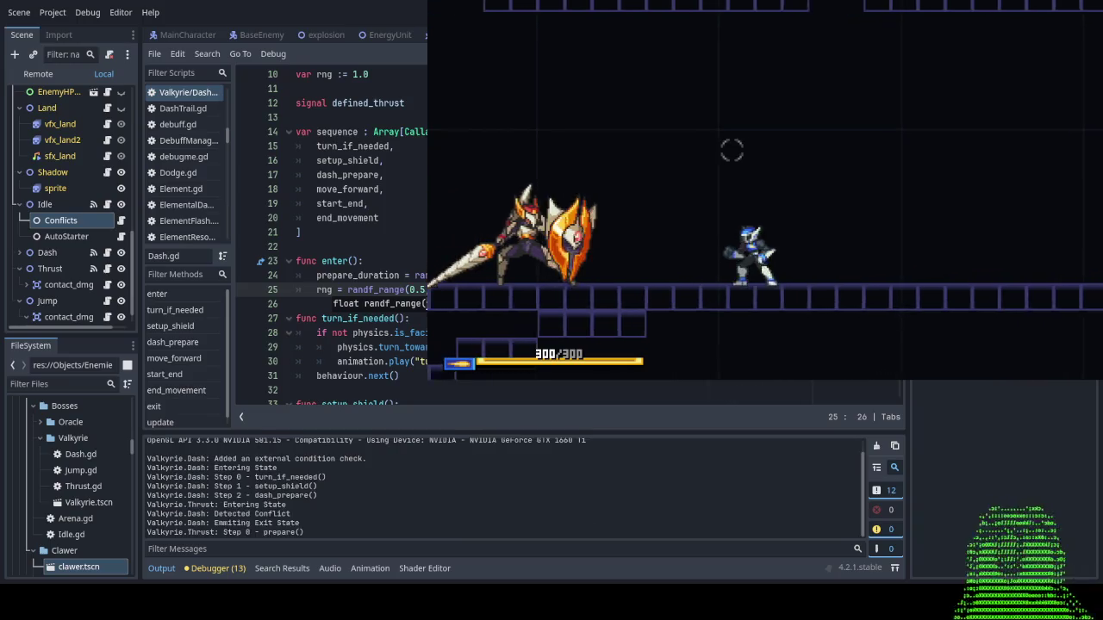
- Play against the Valkyrie and scroll the Debugger log showing Dash handing off to Thrust and Jump
key(space)
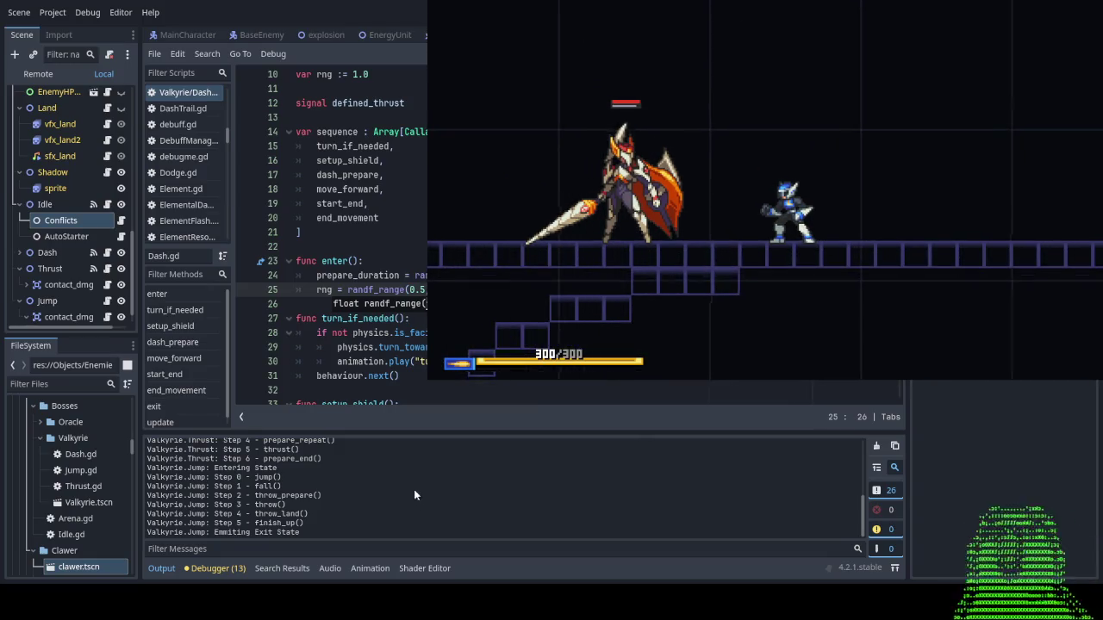
scroll(413, 489, up, 2)
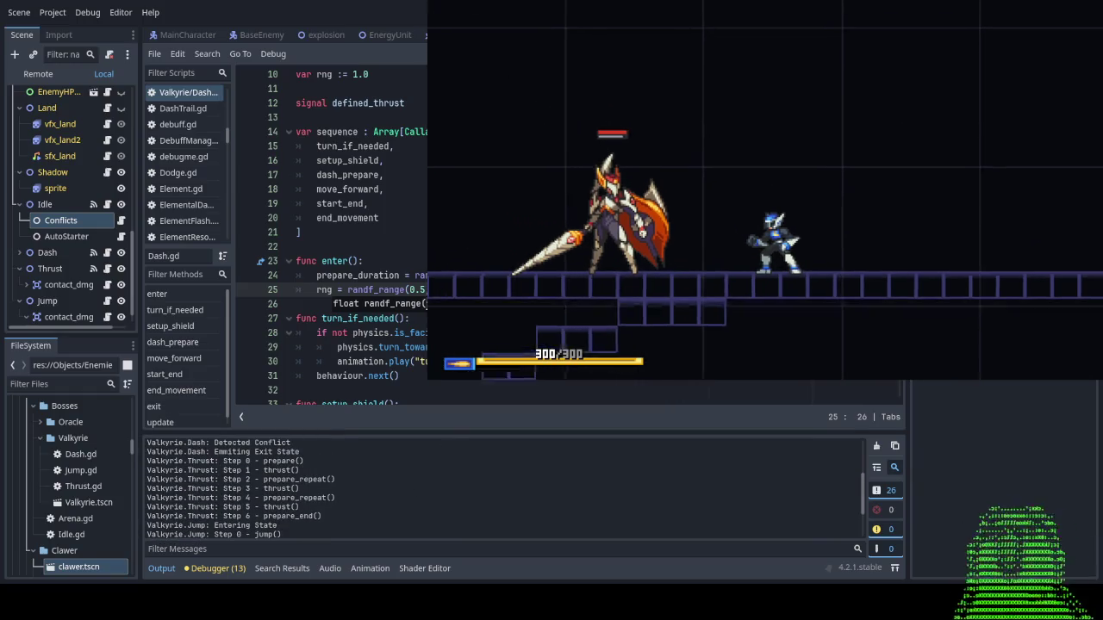
scroll(62, 228, down, 1)
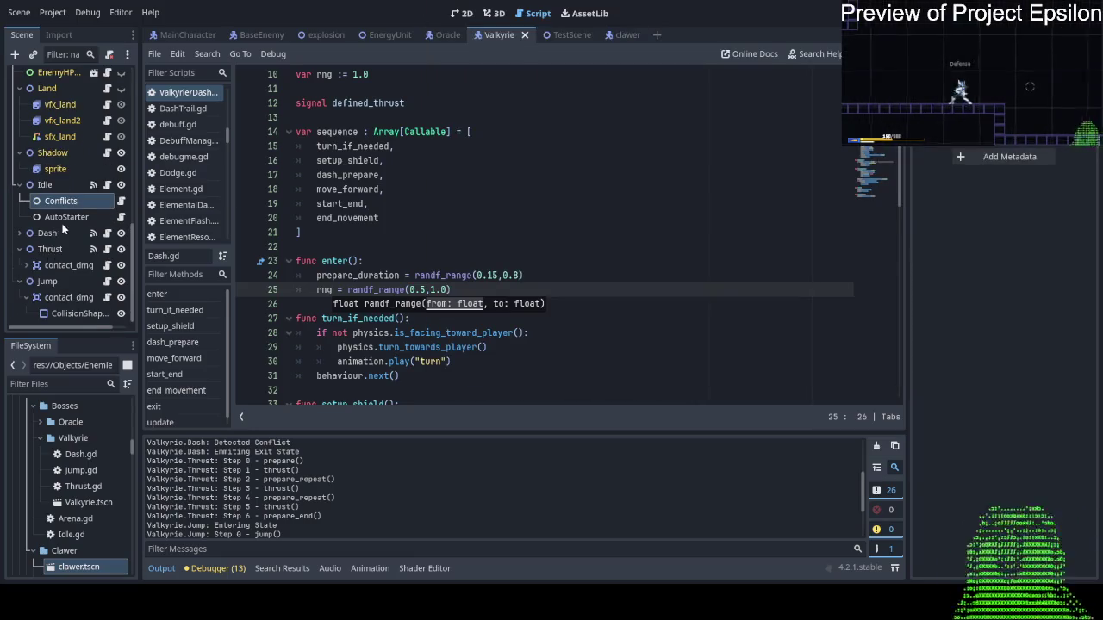
- Review the Dash and Thrust Hard Conflicts arrays, then save and relaunch the game with F5
click(19, 232)
click(61, 249)
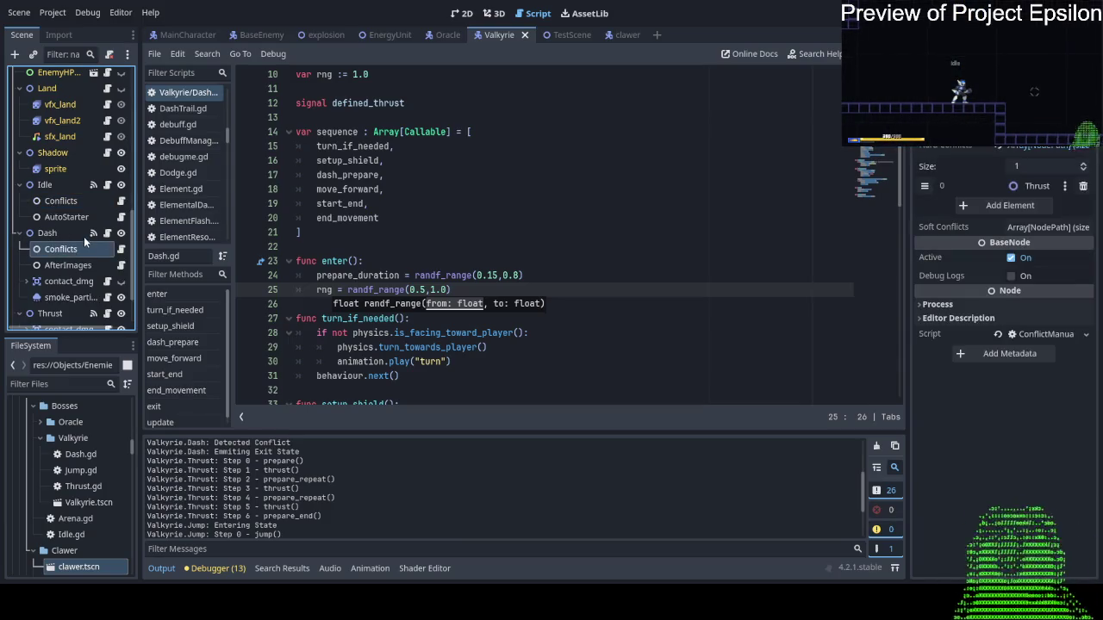
click(21, 237)
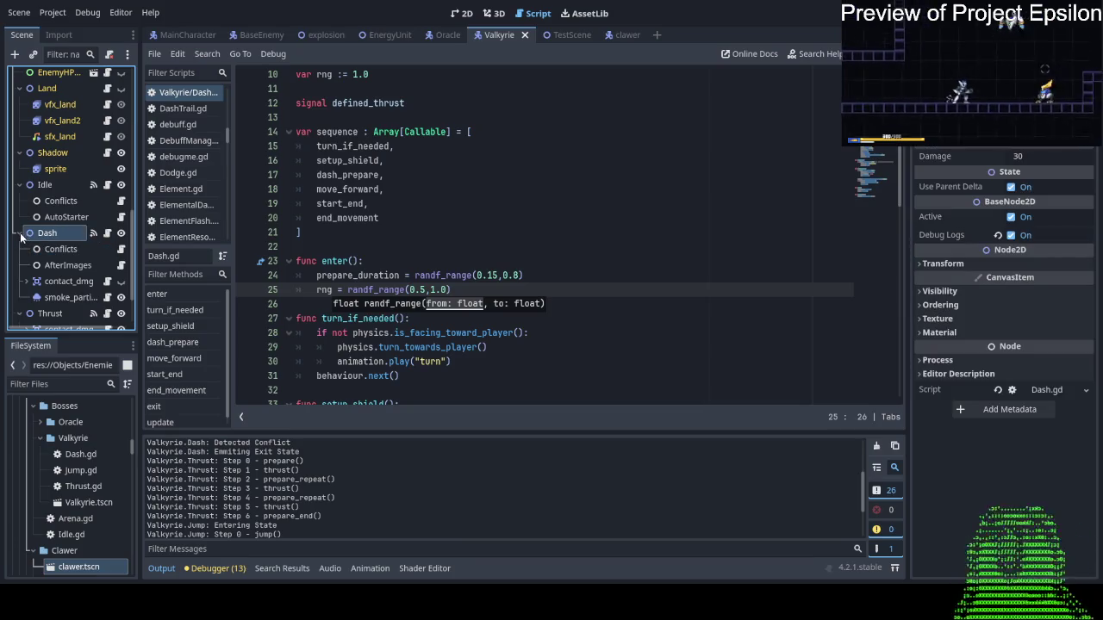
click(19, 233)
click(19, 249)
click(54, 254)
click(62, 279)
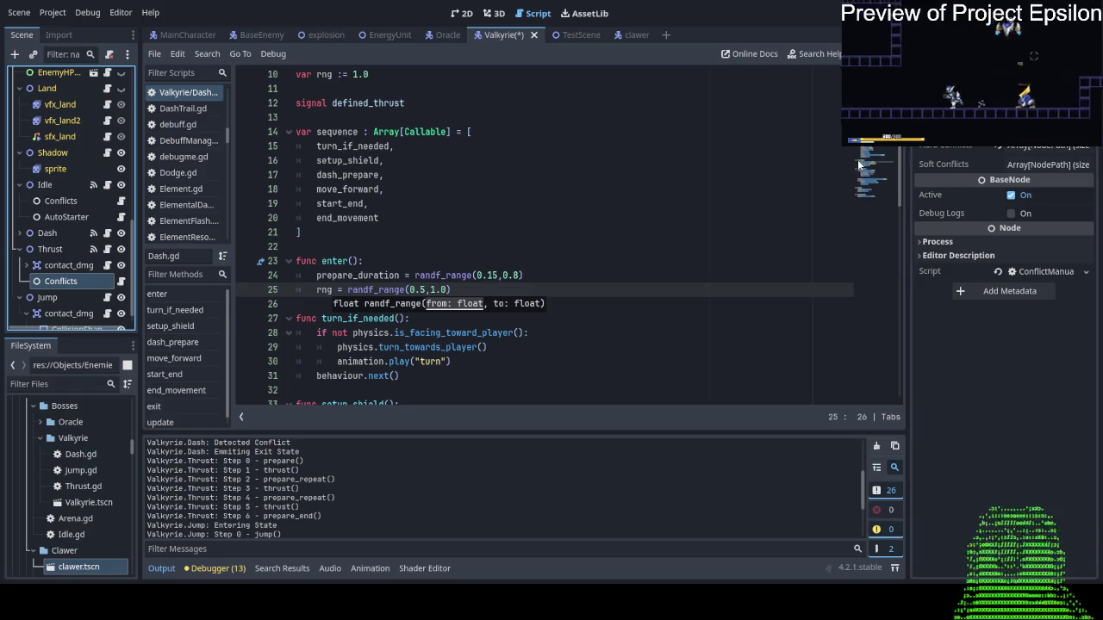
click(1044, 147)
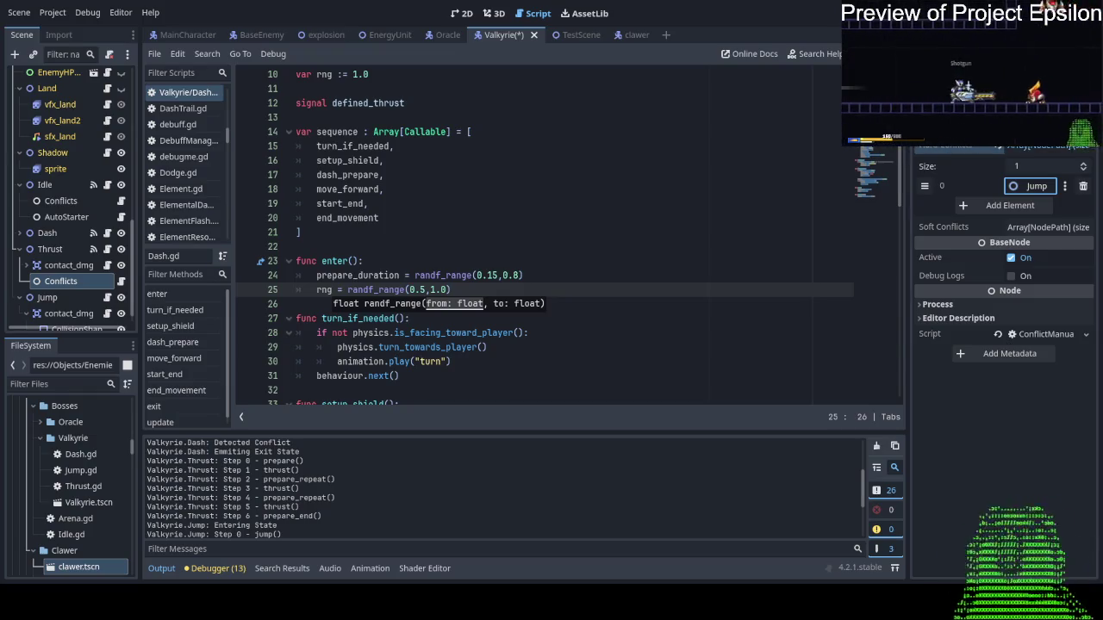
key(ctrl+s)
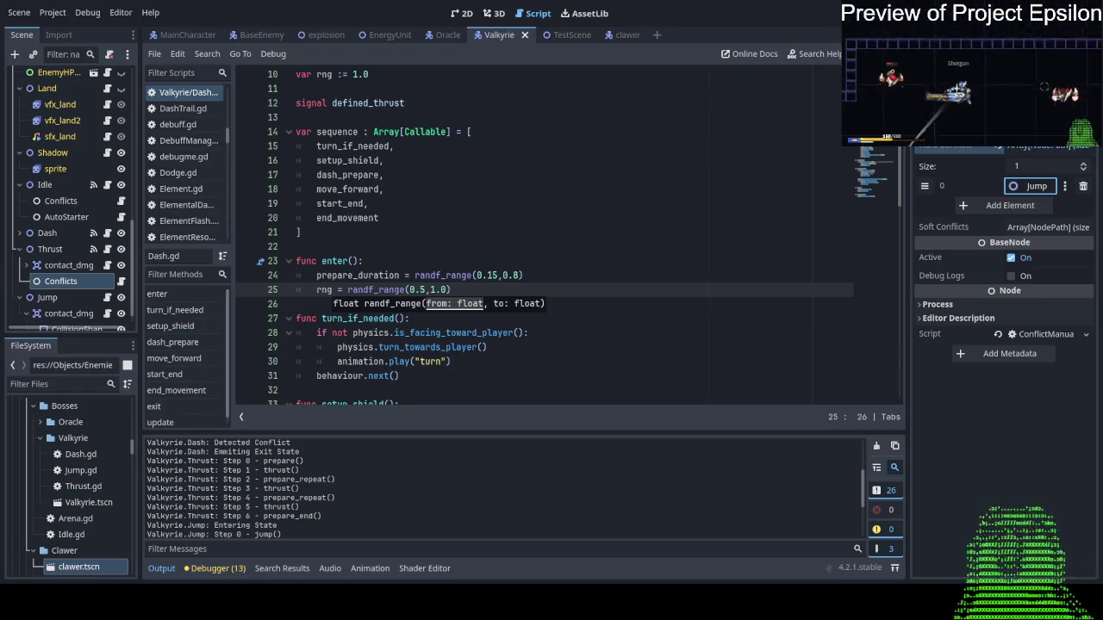
key(F5)
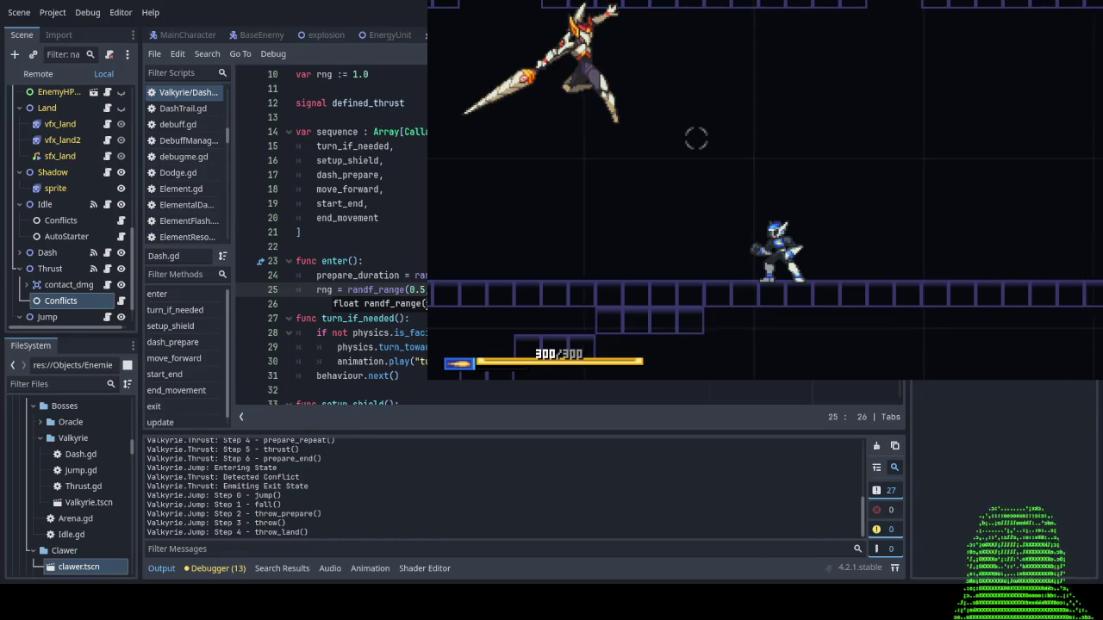
- Stop the running playtest with F8 and scroll through the output log
key(F8)
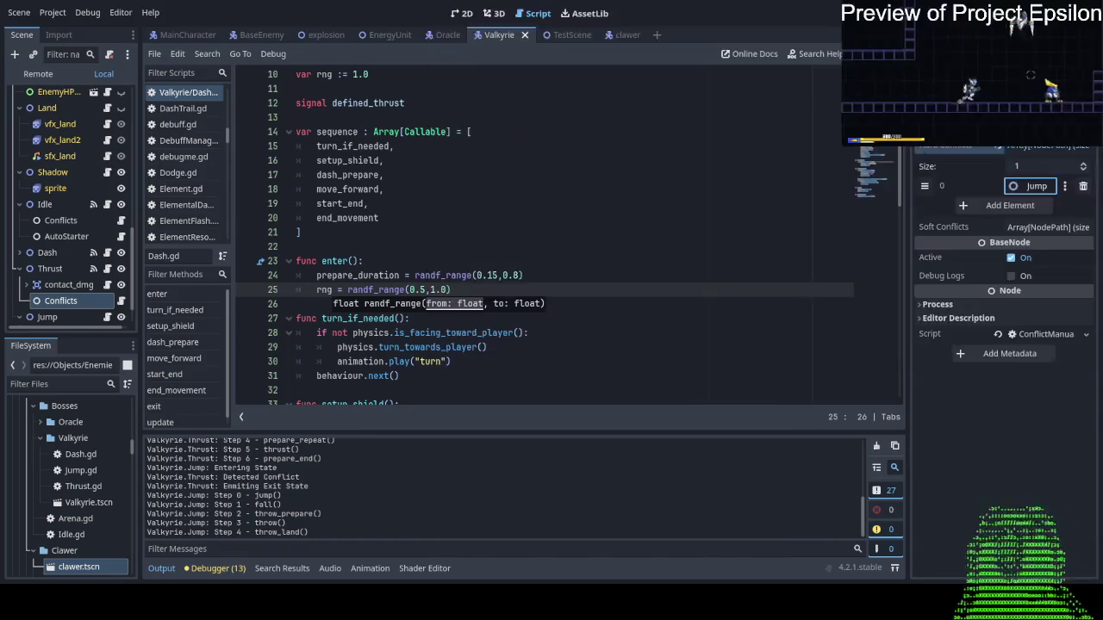
scroll(80, 240, down, 1)
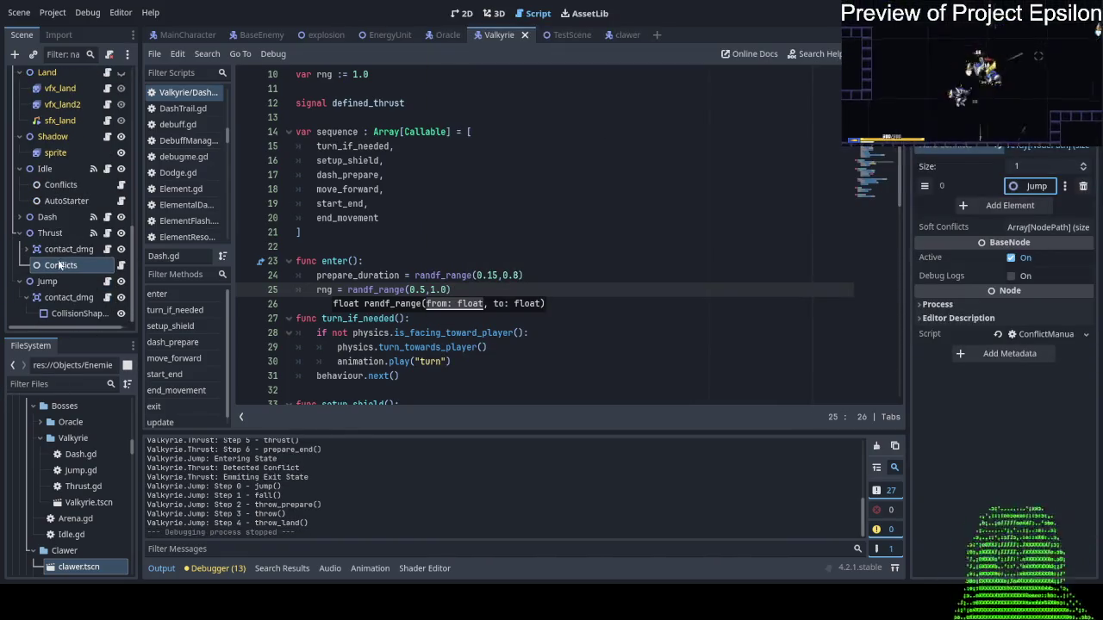
- In Jump.gd, add a func update(delta): header after the finish_up function
click(106, 281)
scroll(353, 266, down, 8)
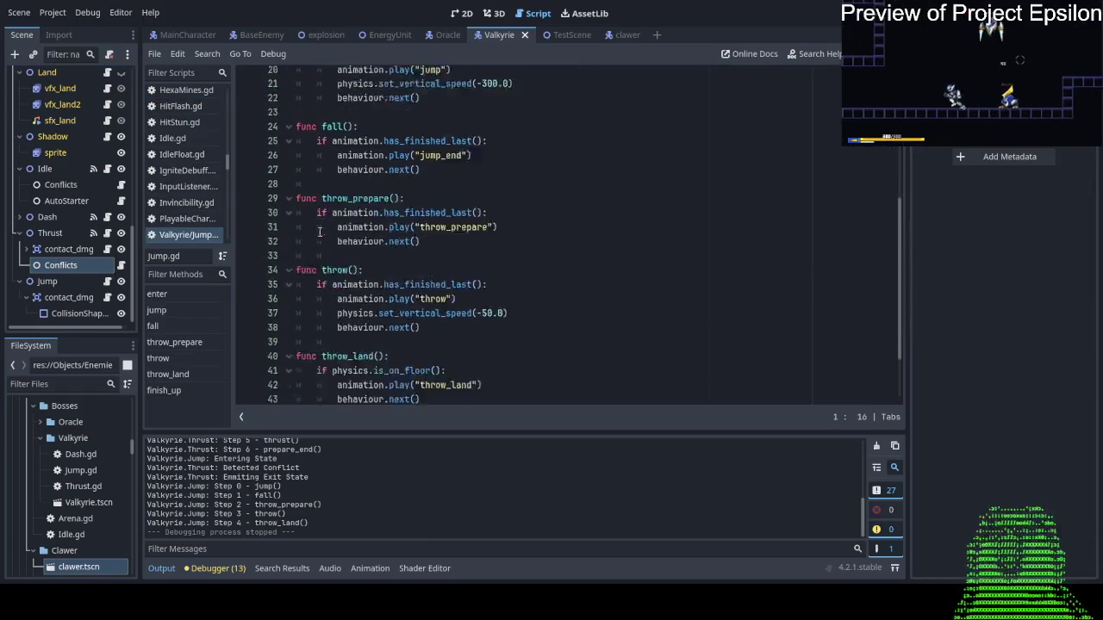
click(429, 377)
key(Down)
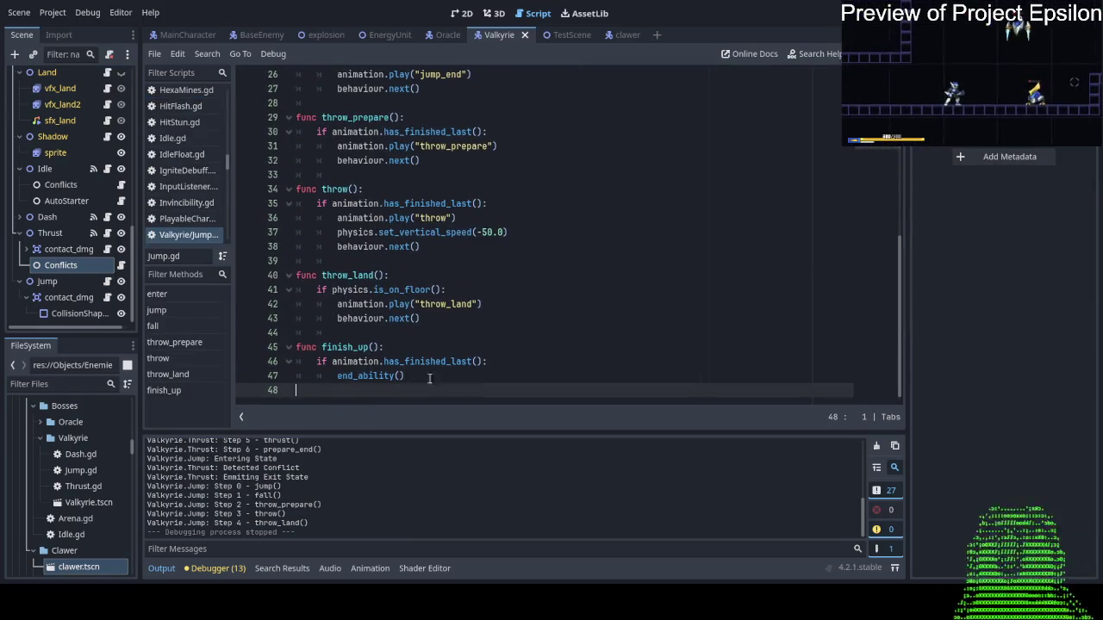
key(Return)
text(func update(delta)
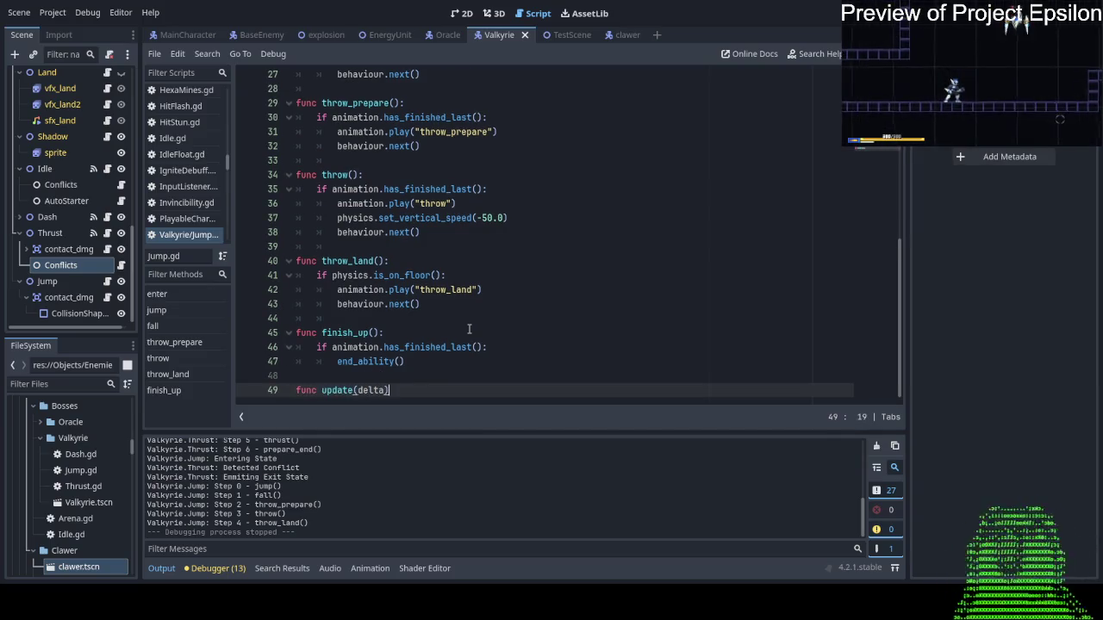
text():)
- Give update a physics.process_gravity(delta) body, save the script, and relaunch the game
key(Return)
text(ysics.pro)
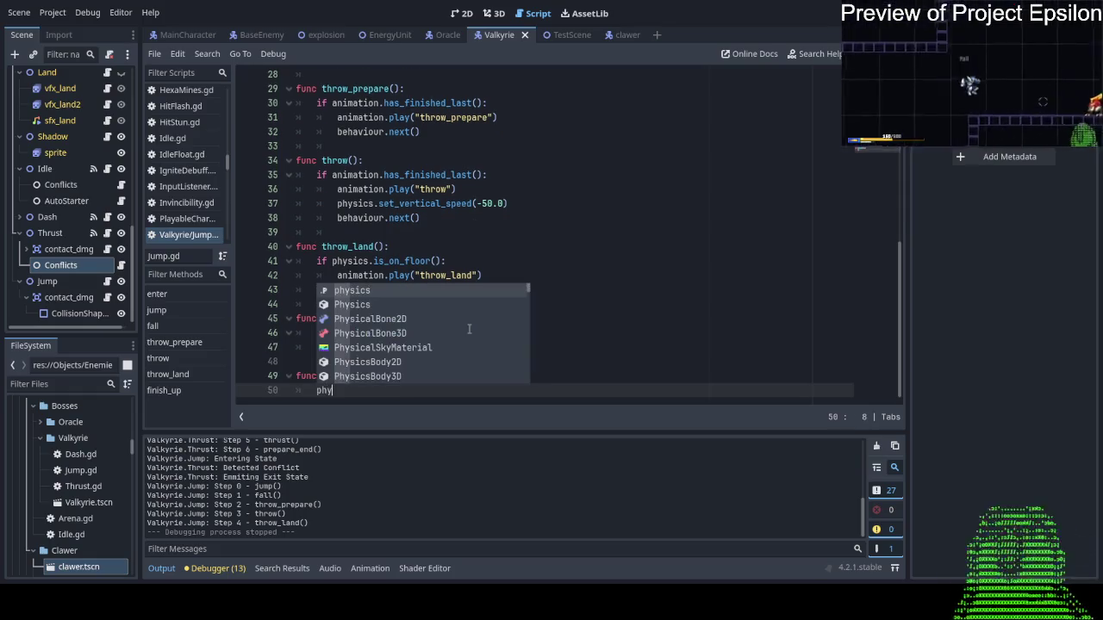
key(Return)
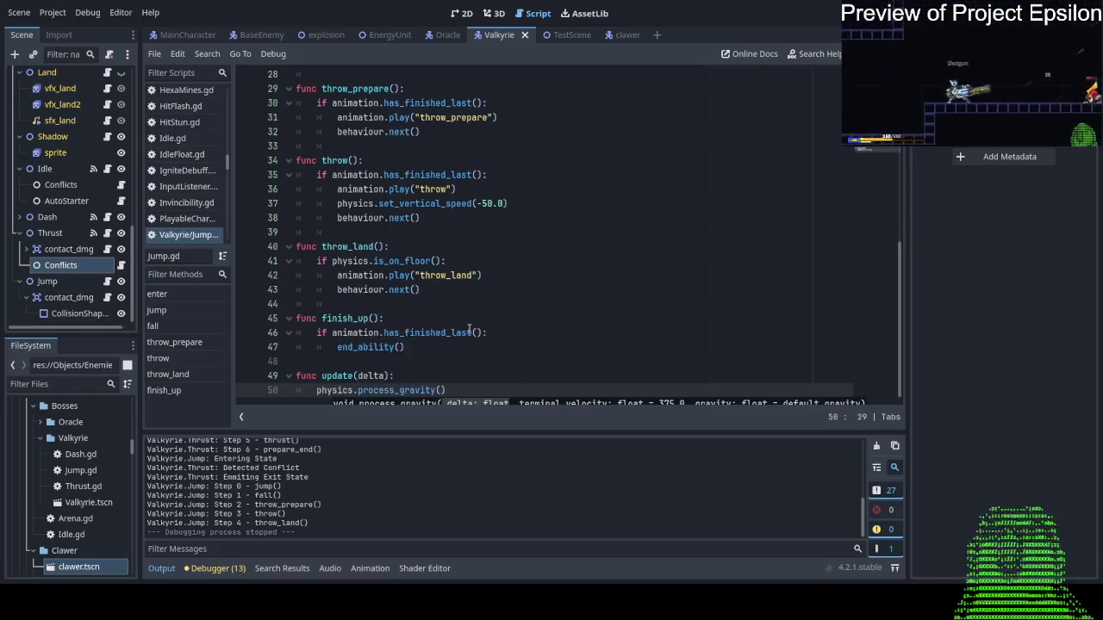
text(delta)
click(603, 204)
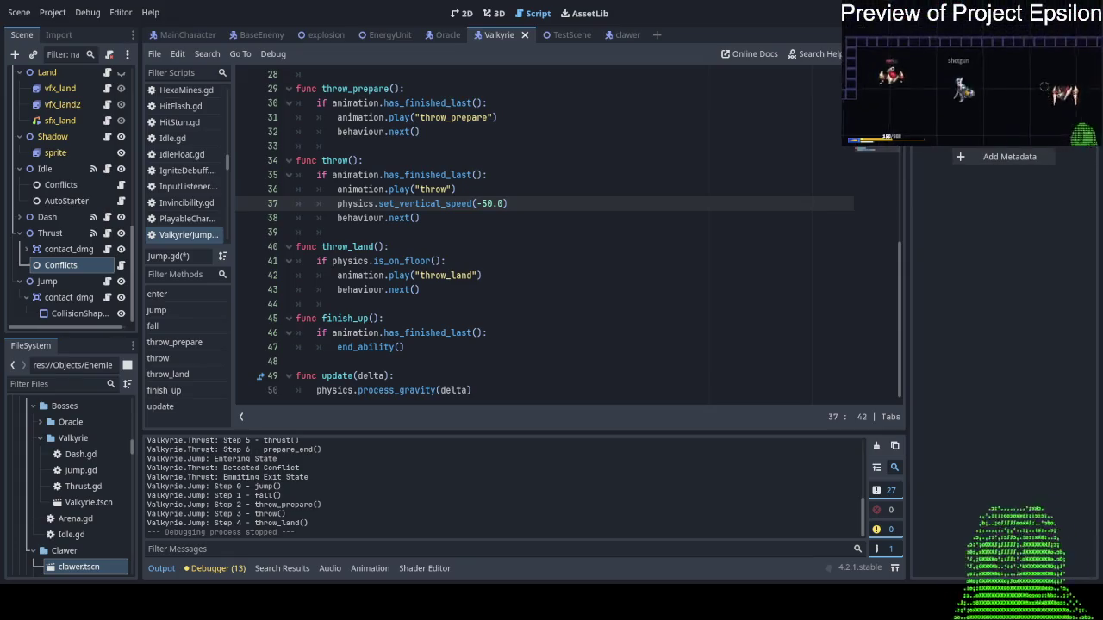
key(ctrl+s)
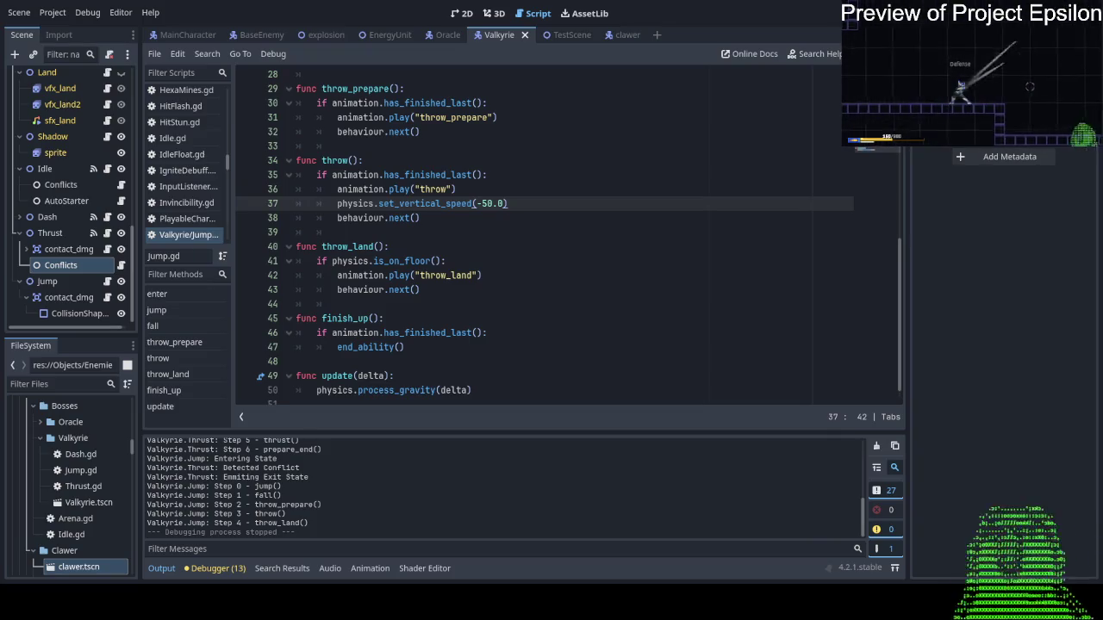
key(F5)
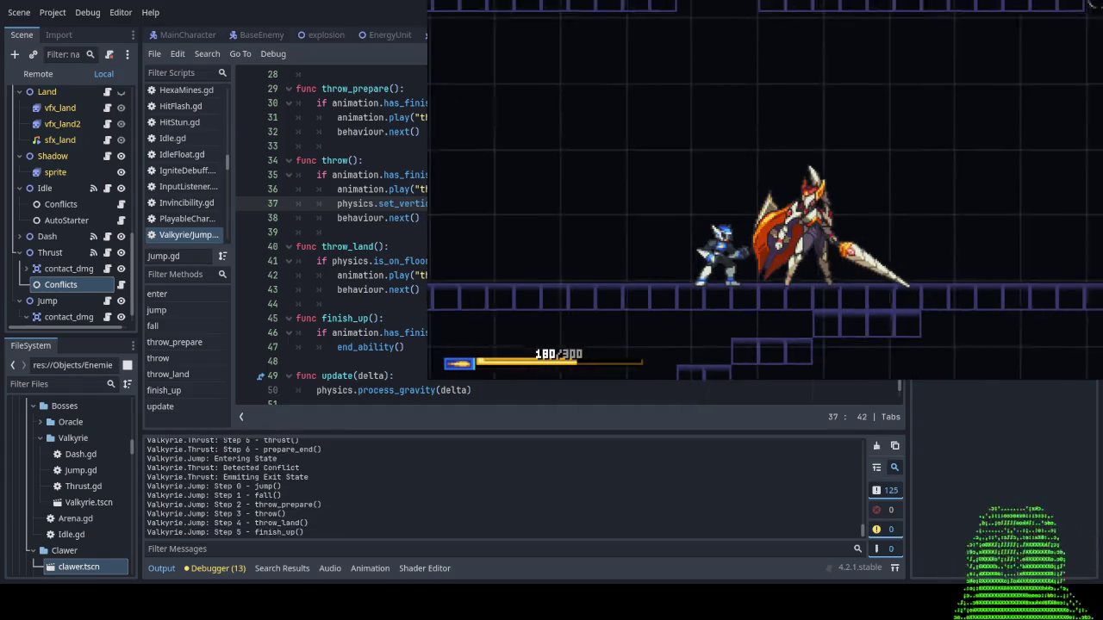
- Stop the boss-fight playtest with F8 once Jump has reached finish_up
key(F8)
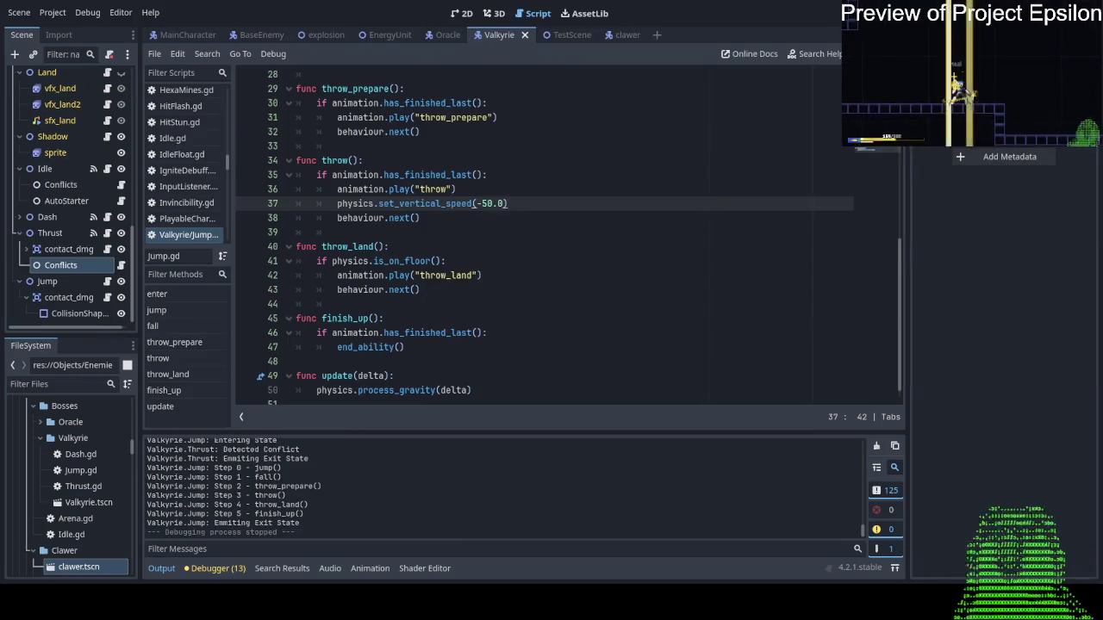
click(107, 233)
scroll(579, 237, down, 5)
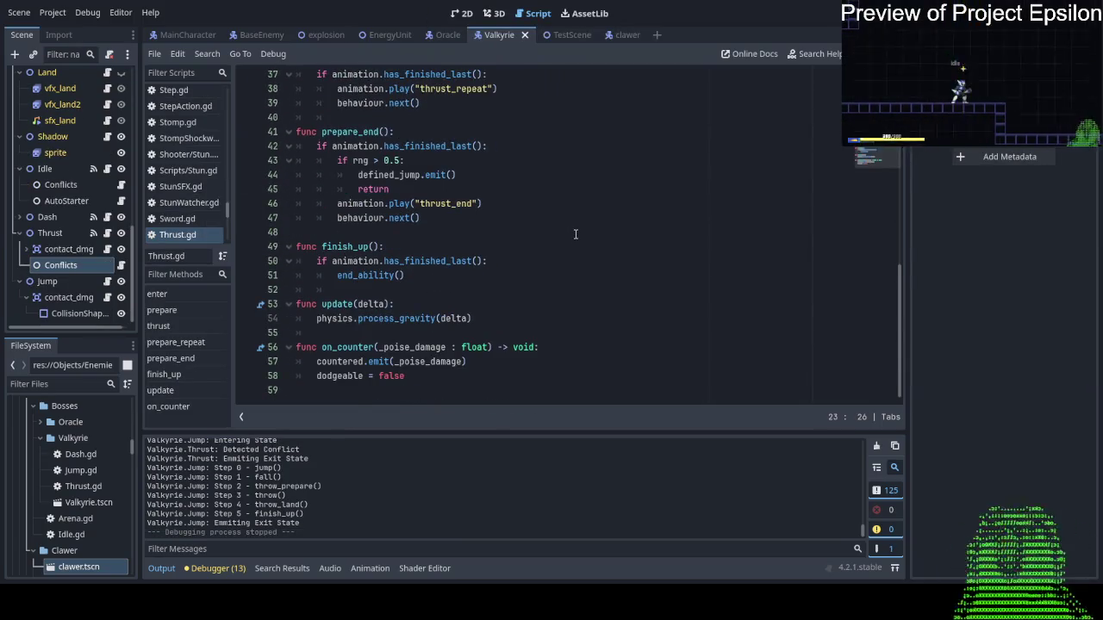
scroll(576, 234, up, 1)
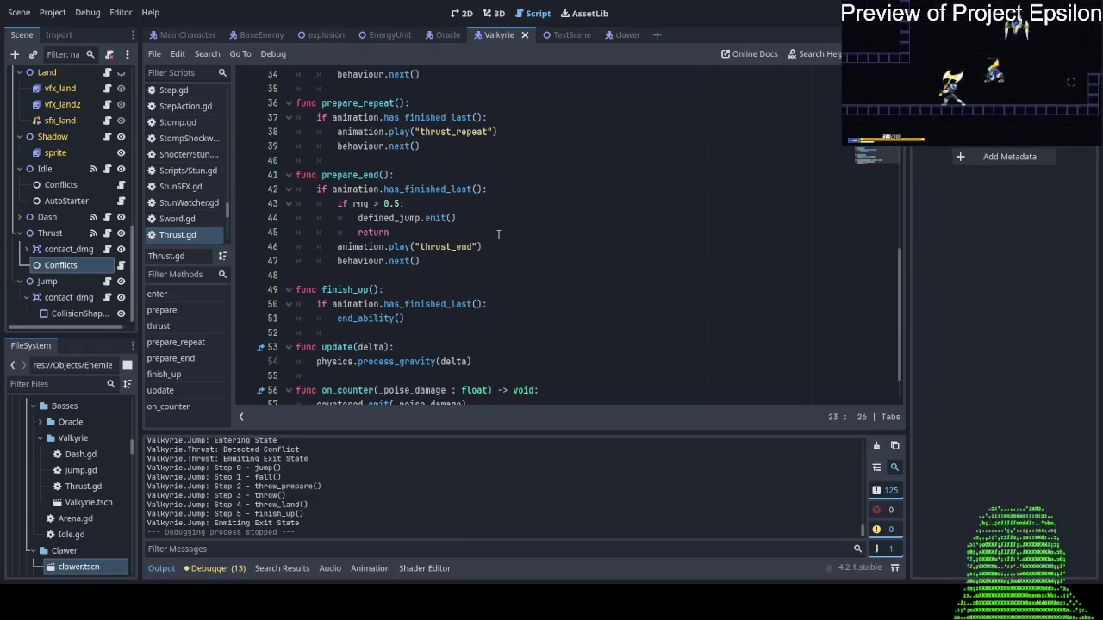
click(107, 281)
scroll(558, 262, up, 5)
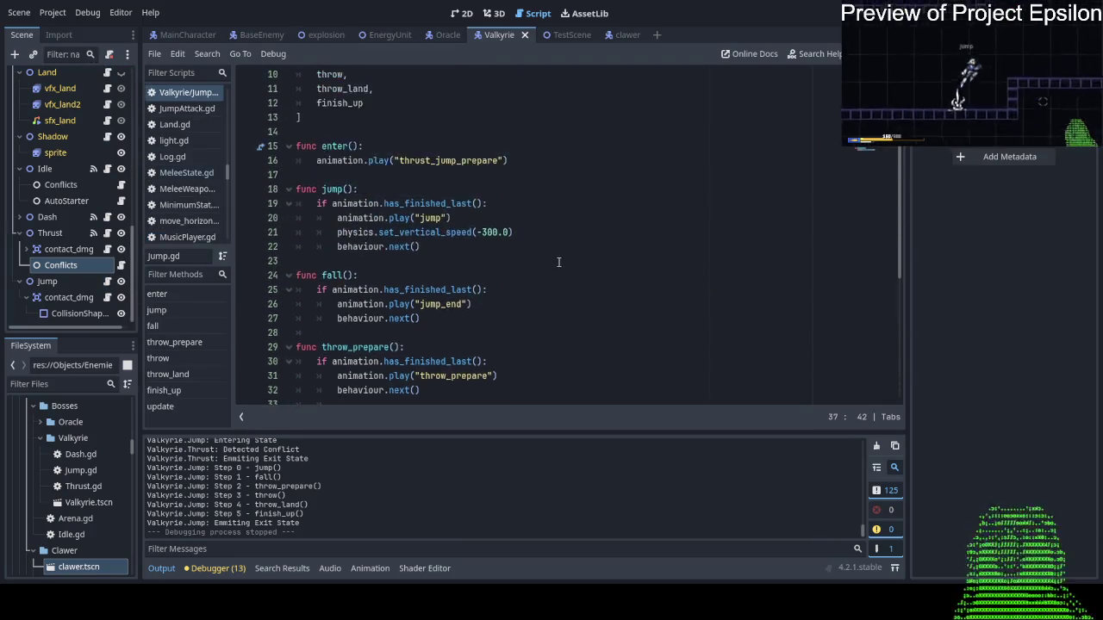
scroll(558, 262, up, 3)
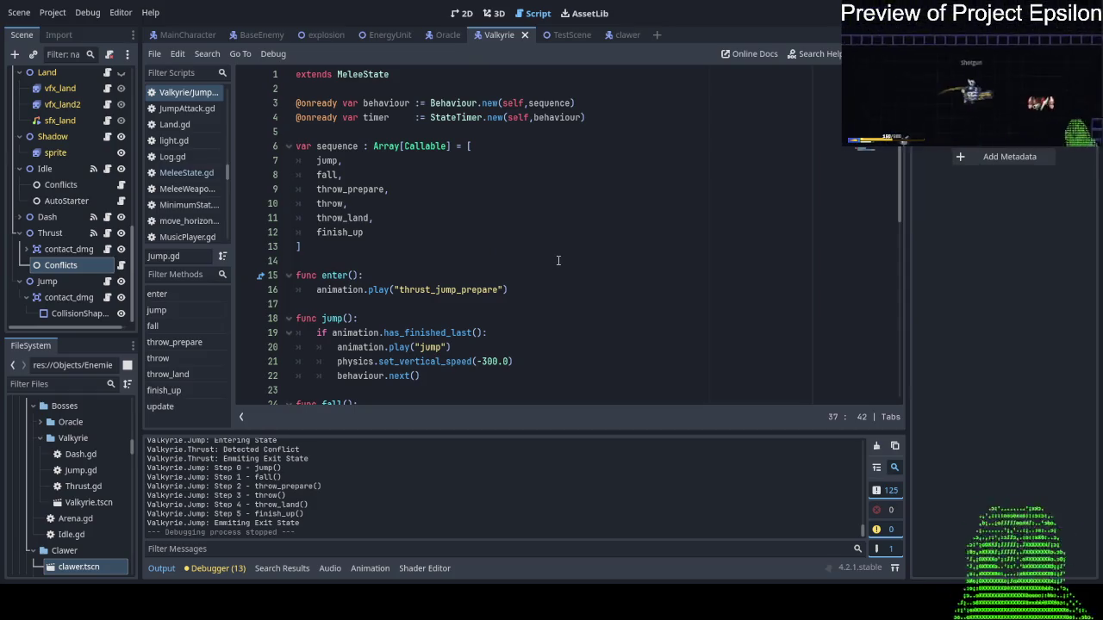
scroll(558, 260, down, 2)
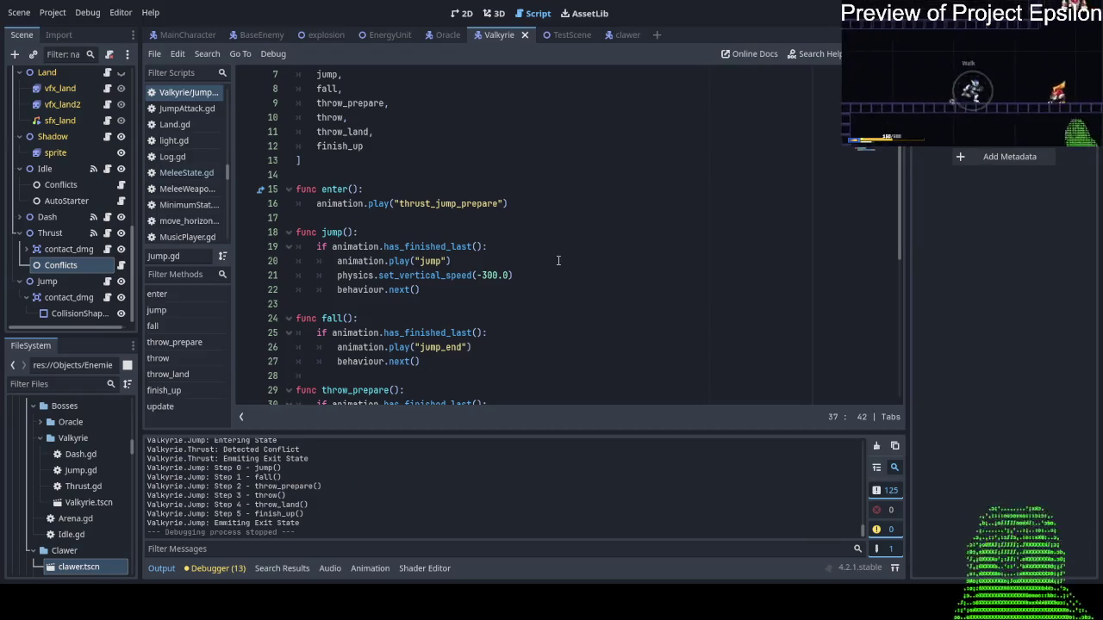
click(107, 233)
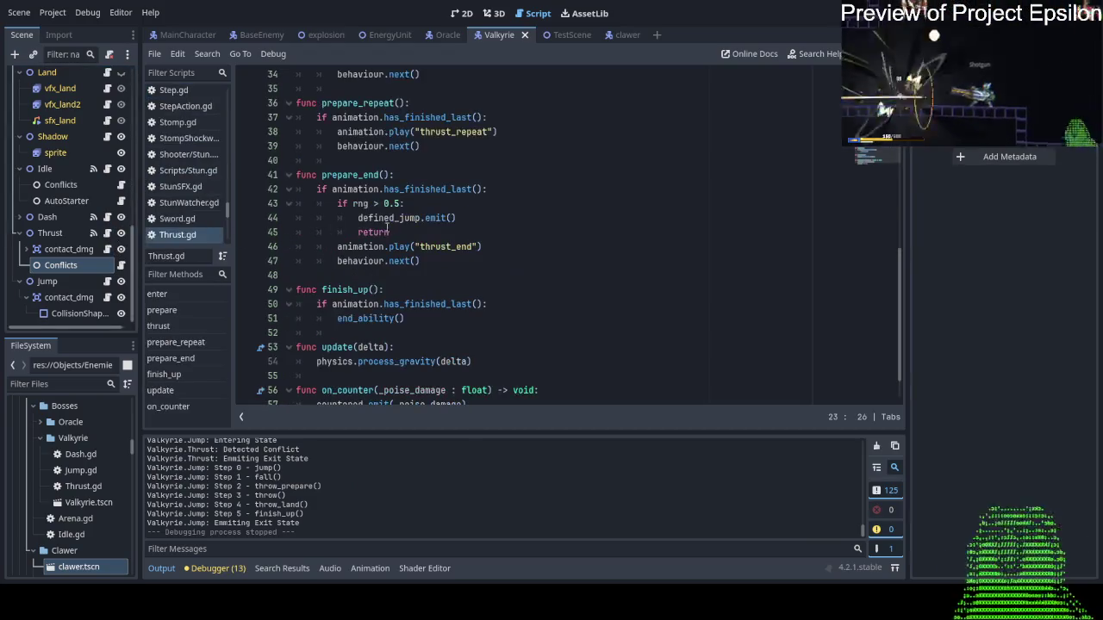
scroll(472, 231, up, 10)
scroll(472, 232, down, 3)
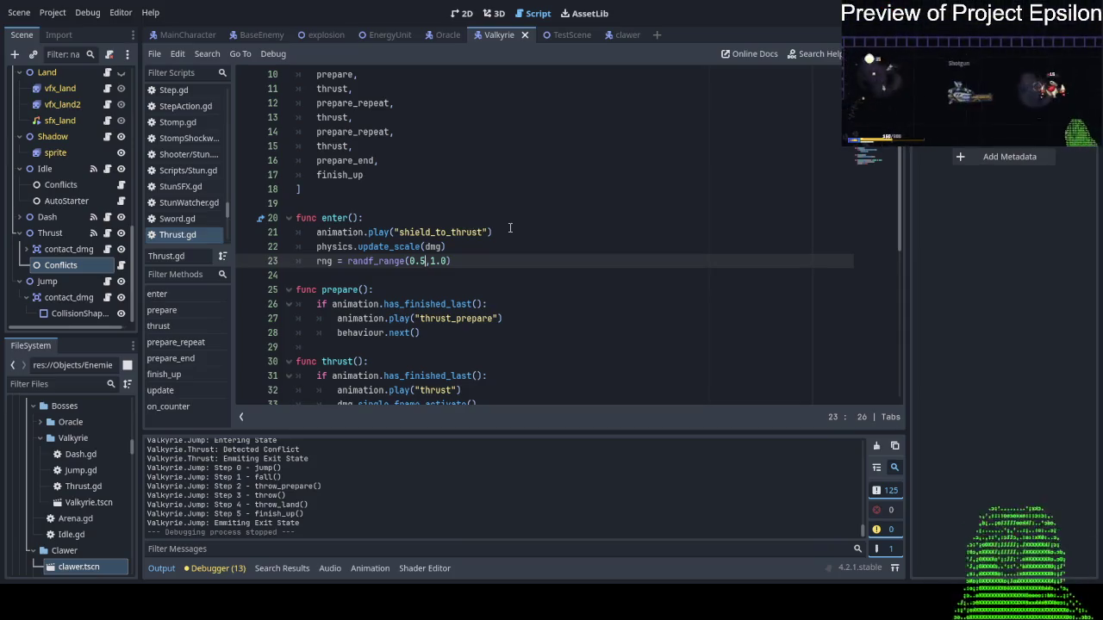
scroll(484, 227, up, 3)
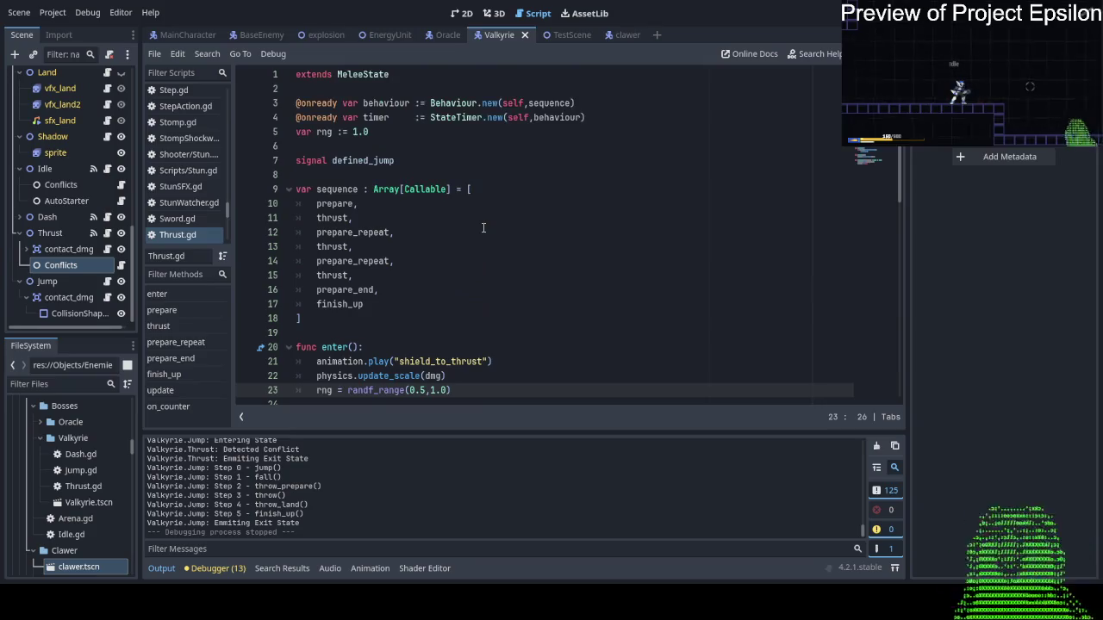
scroll(600, 241, down, 3)
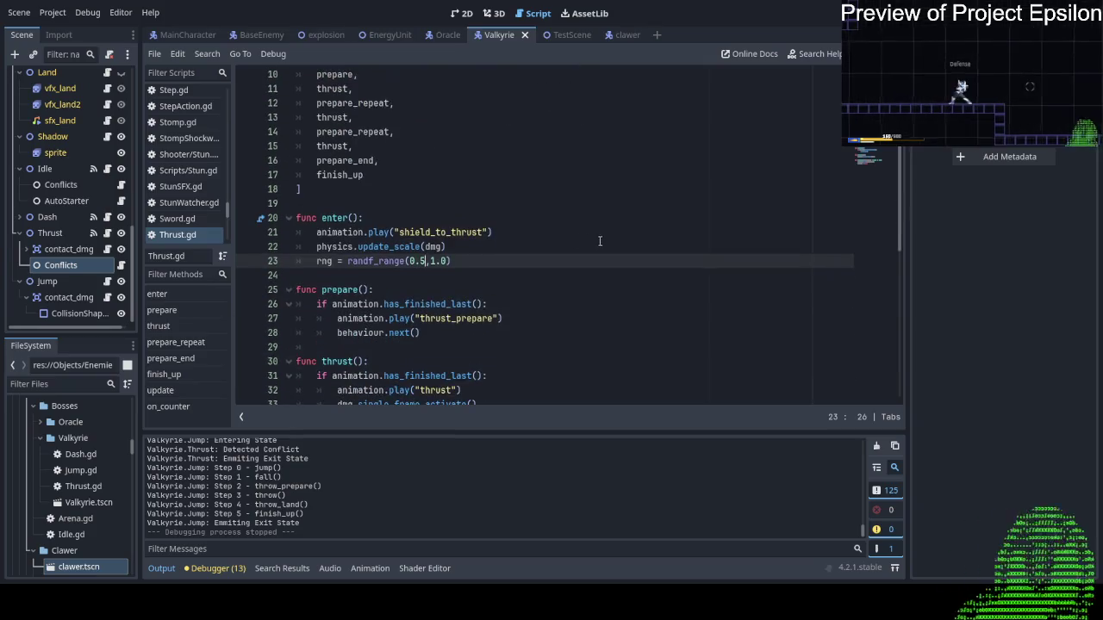
click(108, 281)
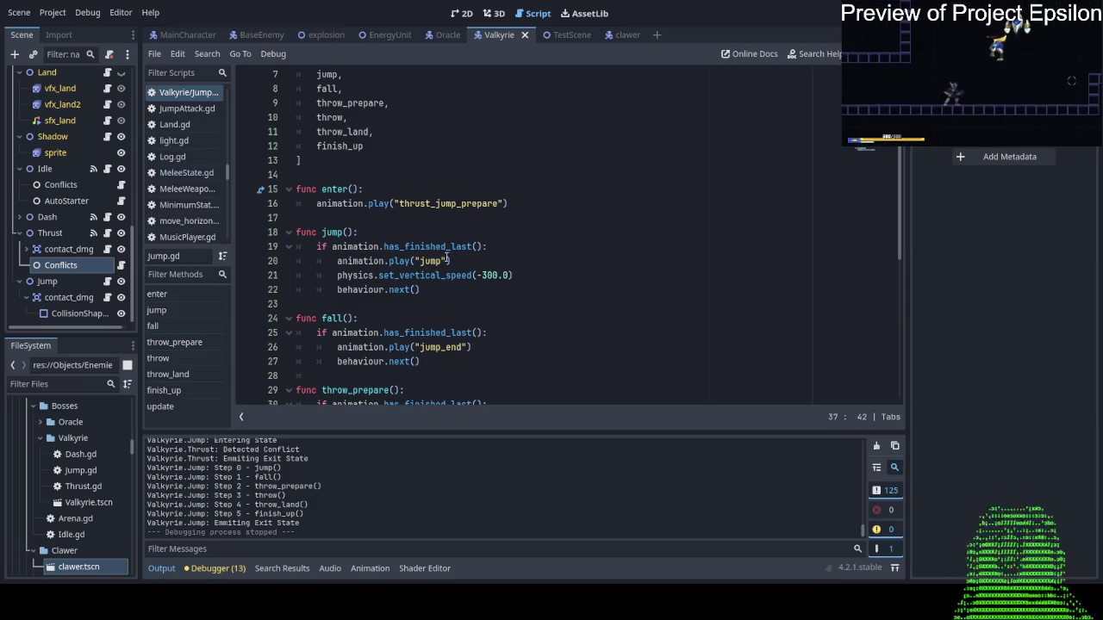
- Replace jump()'s partial condition with timer.is_bigger_than and a .5 threshold
drag(483, 247, 327, 247)
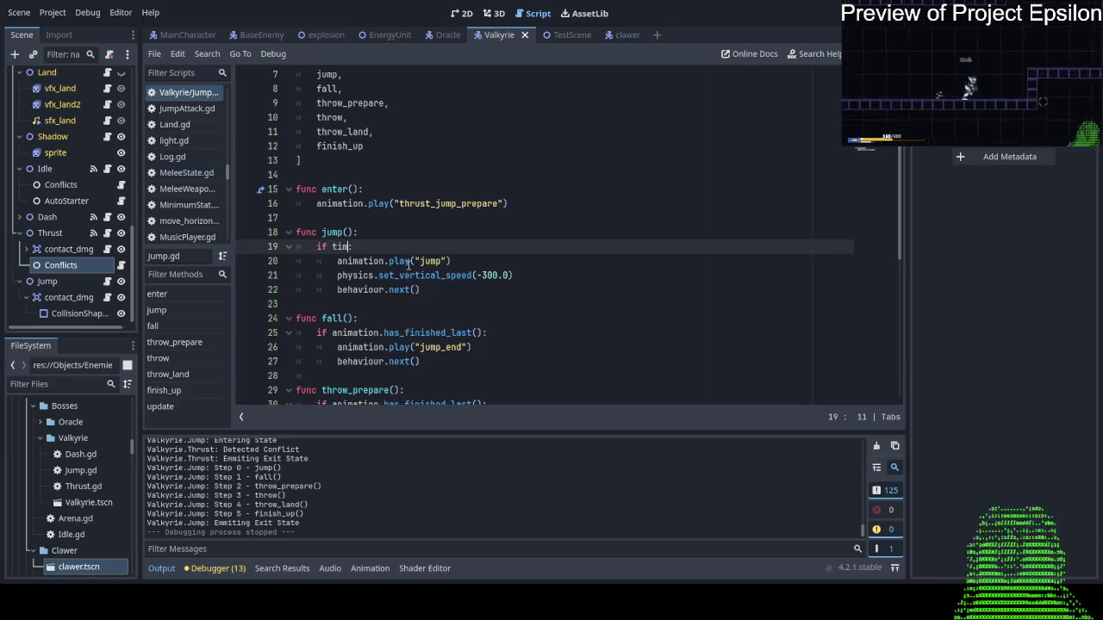
key(BackSpace)
key(BackSpace)
key(BackSpace)
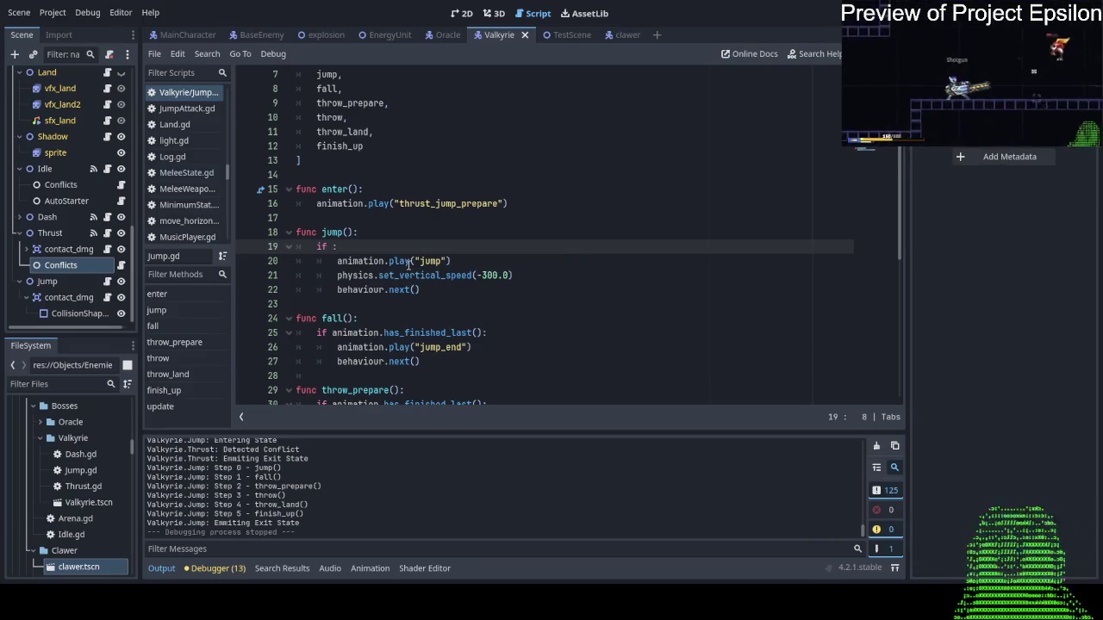
text(timer.)
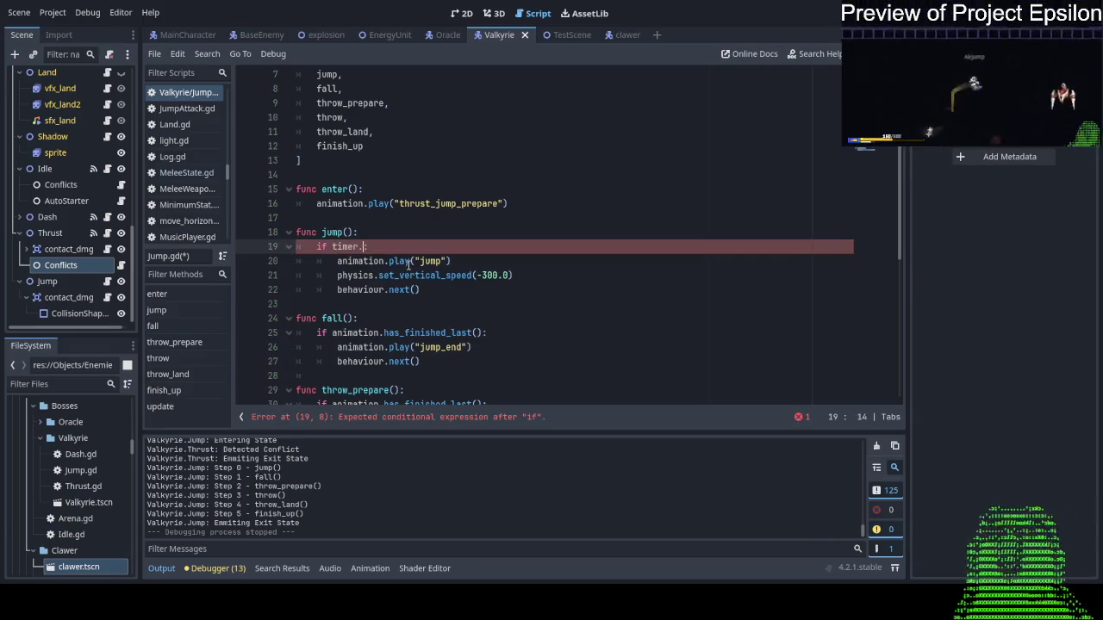
text(is_)
key(Return)
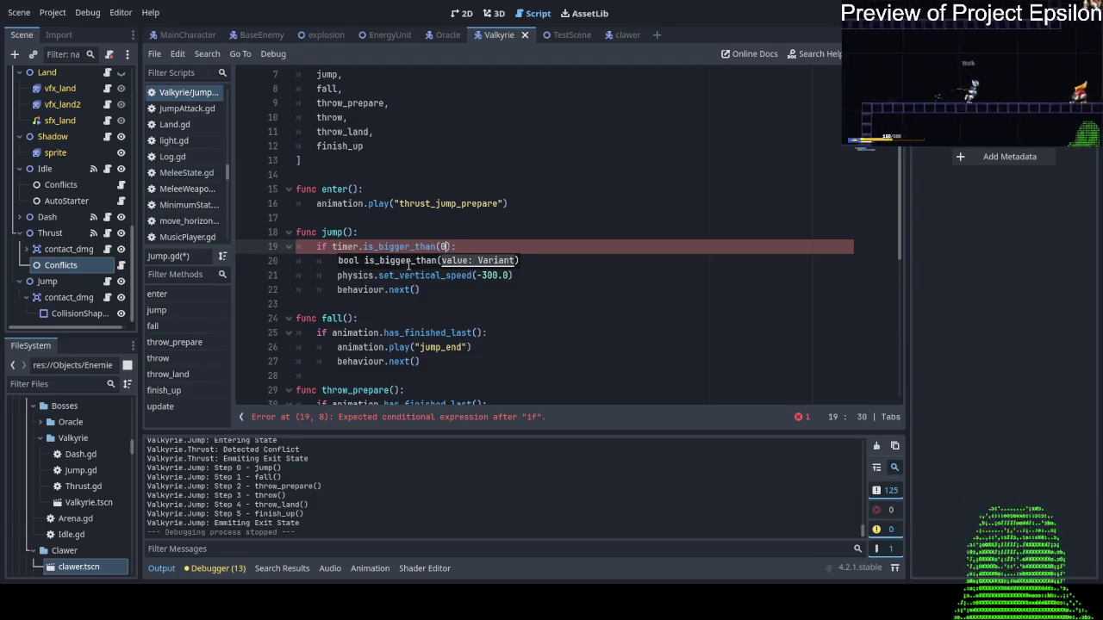
text(.5)
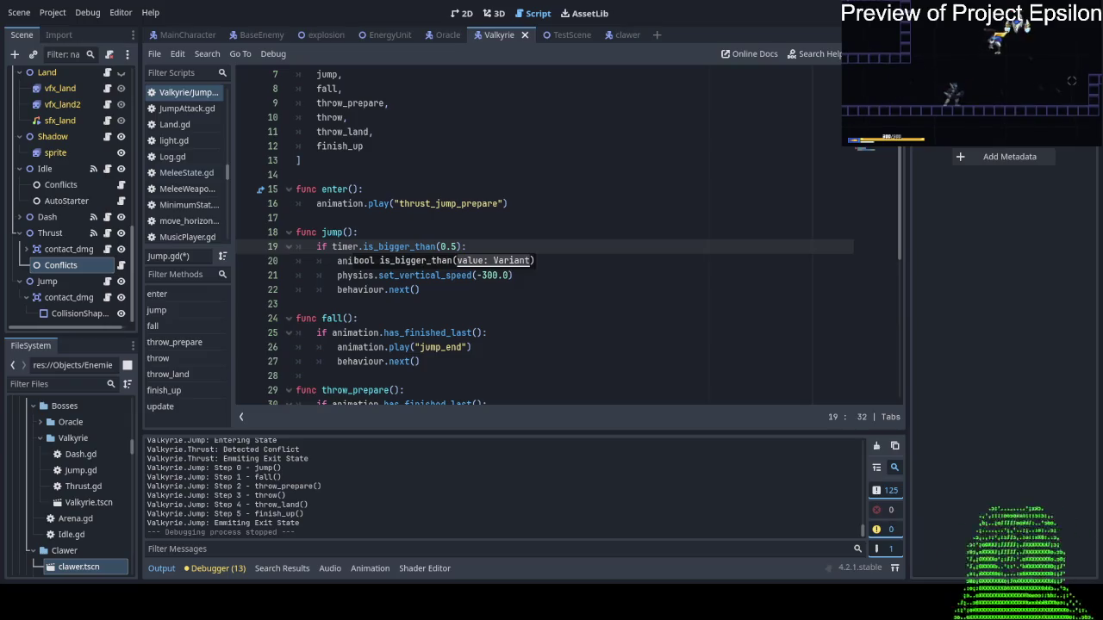
- Change the threshold to 0.4 and close the condition with '):'
click(459, 269)
click(458, 247)
key(BackSpace)
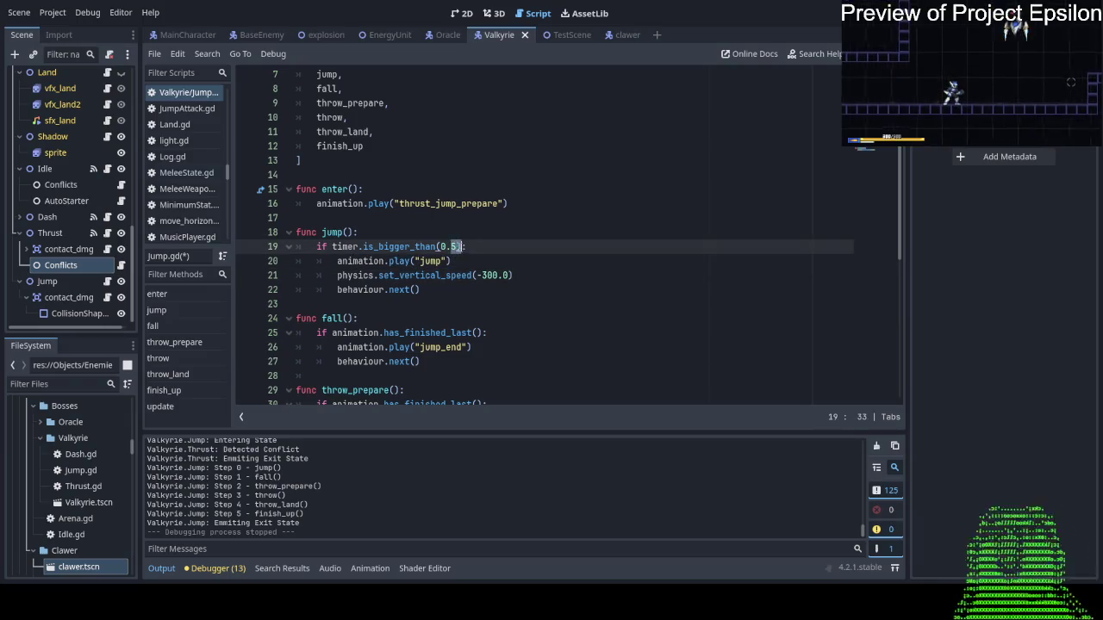
text(4)
key(Down)
key(Down)
key(End)
click(457, 247)
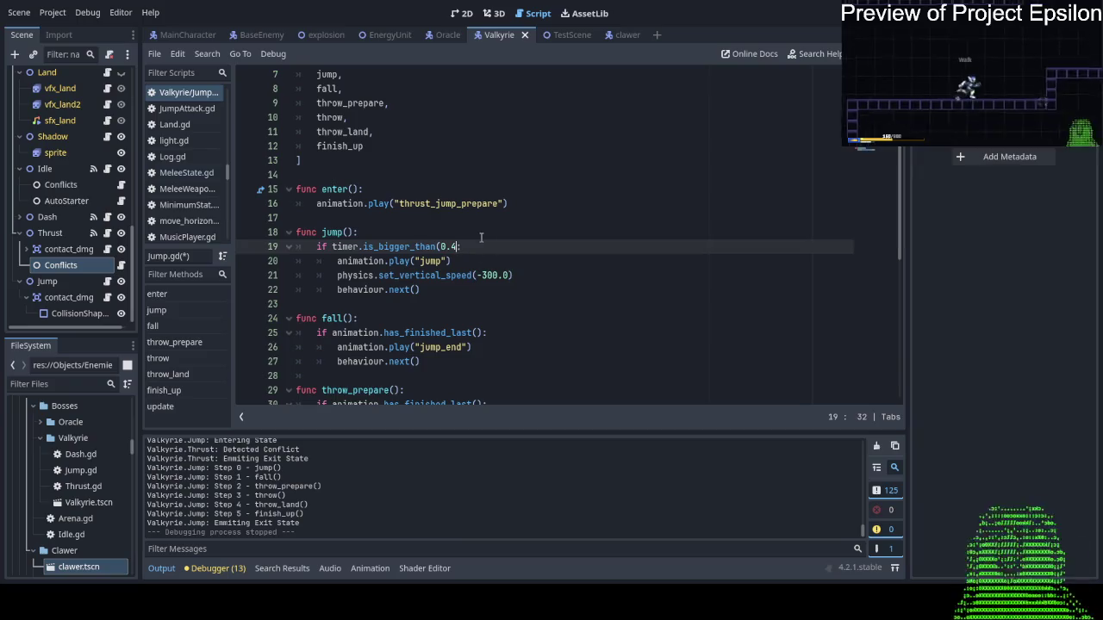
text())
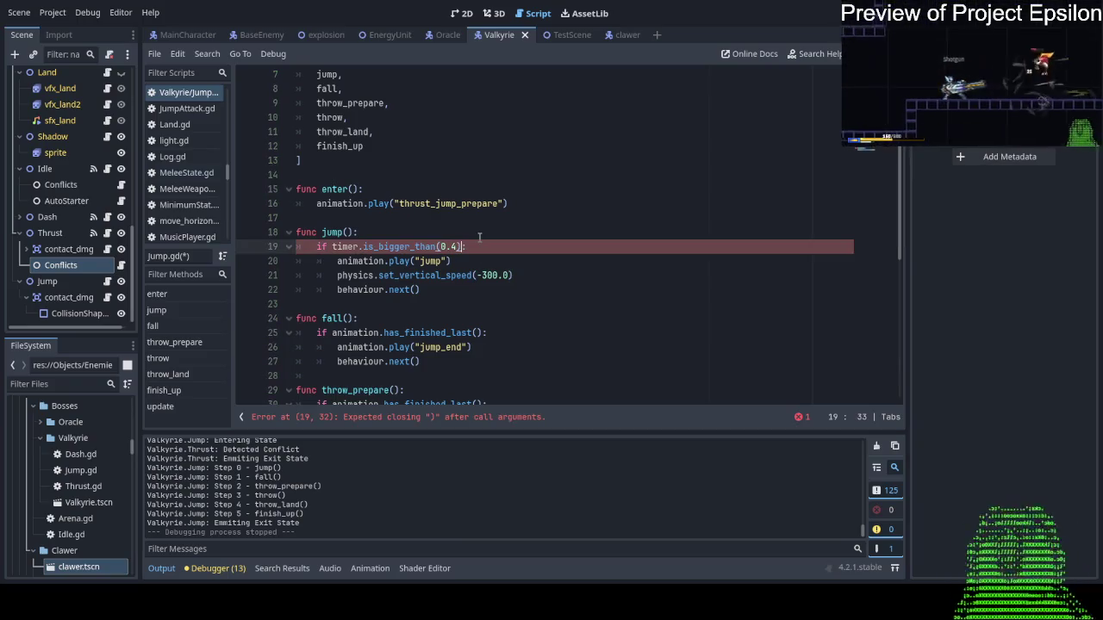
text(:)
click(551, 207)
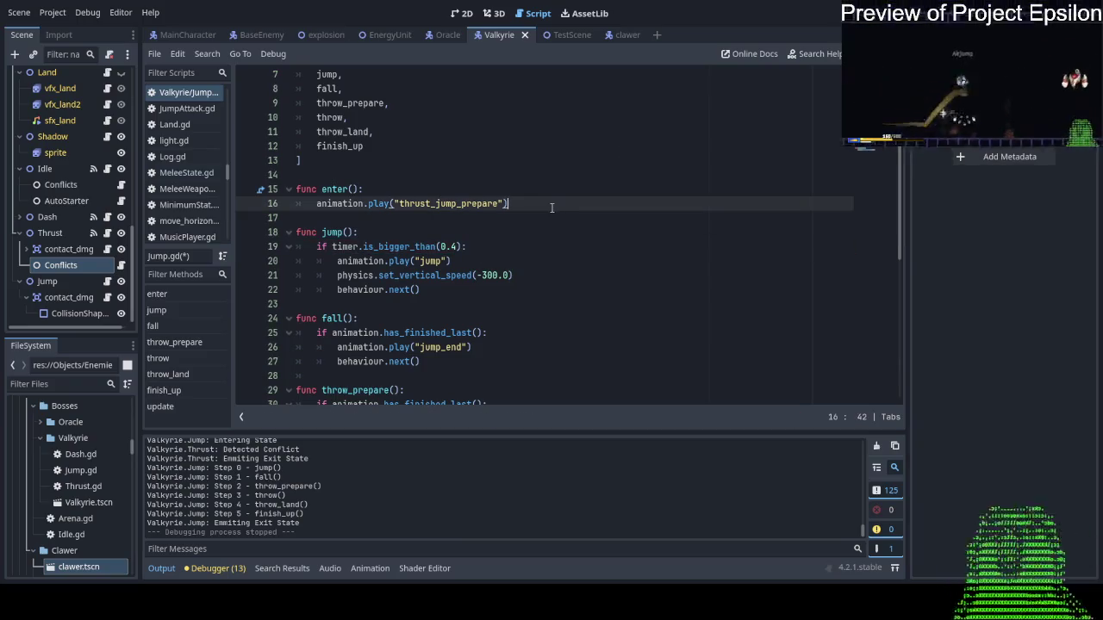
- Remove the update(delta) function and its process_gravity line from Jump.gd
scroll(583, 249, down, 5)
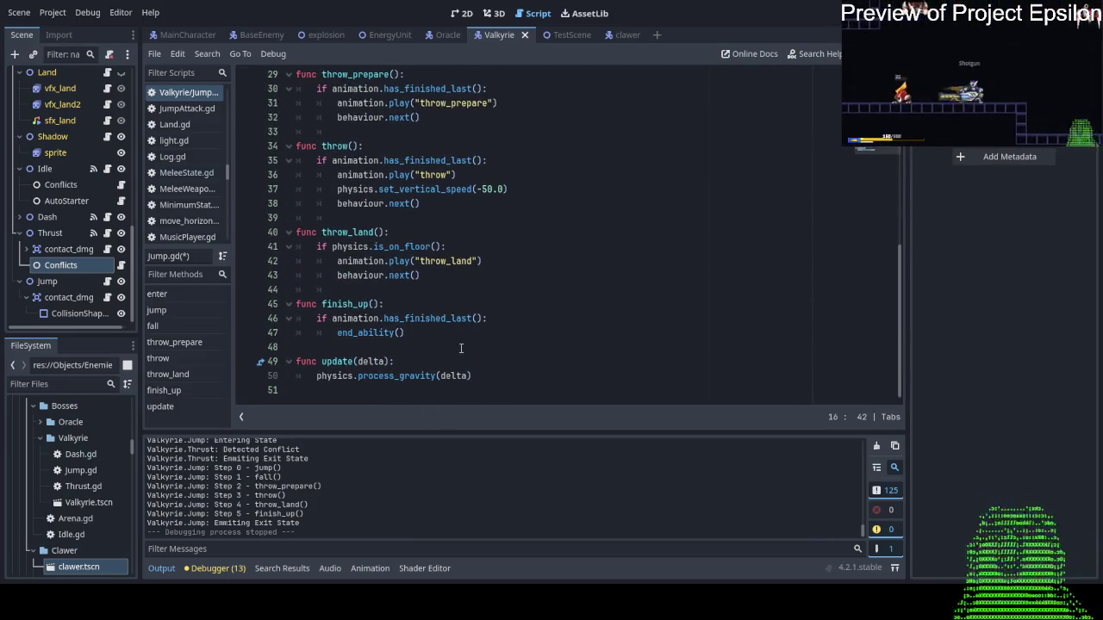
scroll(464, 348, up, 2)
scroll(465, 342, up, 2)
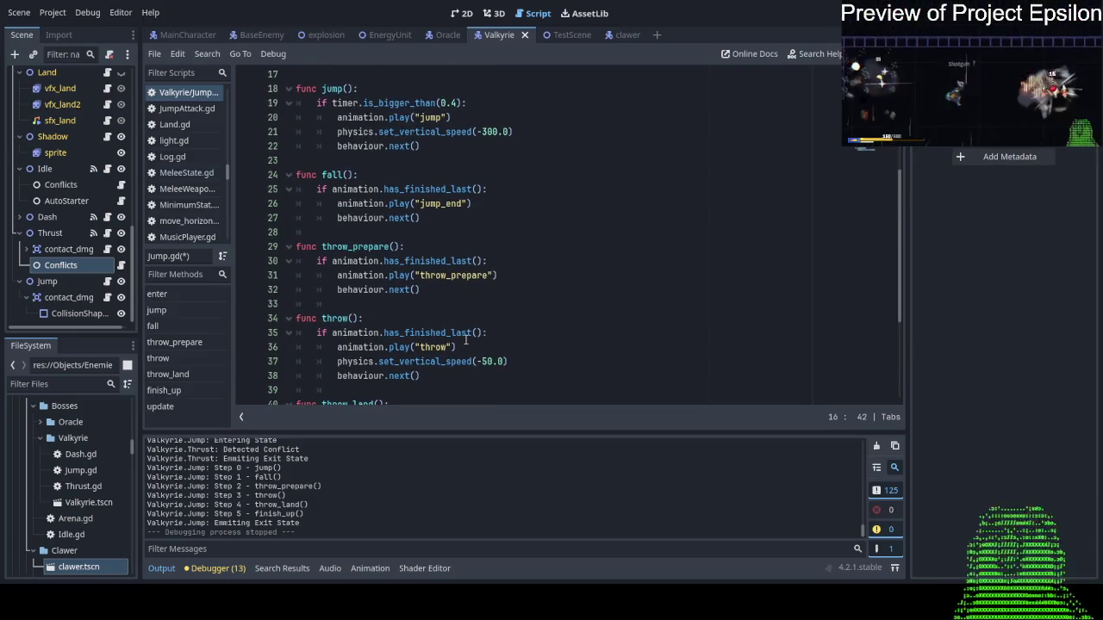
scroll(466, 341, down, 4)
click(482, 361)
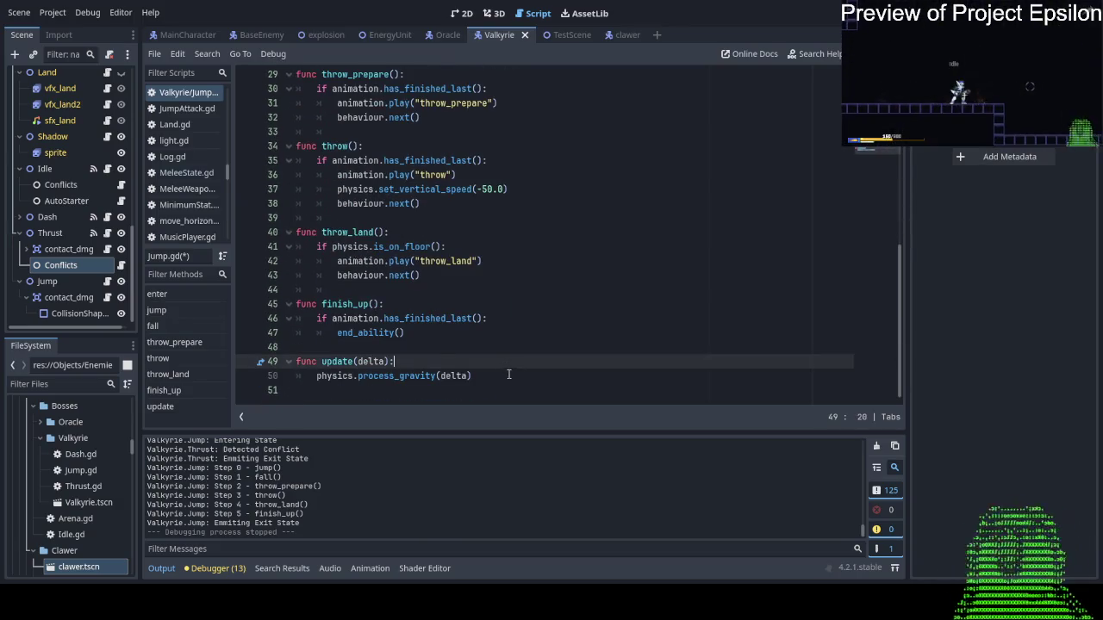
key(shift+Down)
key(ctrl+c)
key(BackSpace)
key(shift+Up)
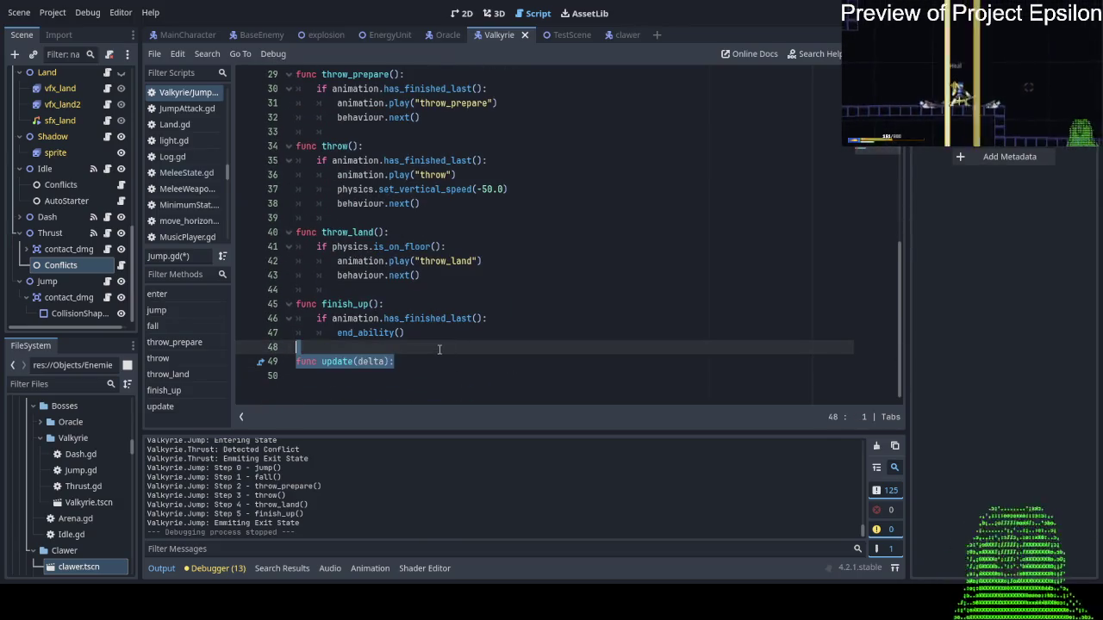
key(BackSpace)
key(BackSpace)
- Paste physics.process_gravity(delta) as the first line of fall()
scroll(477, 293, up, 4)
scroll(476, 293, up, 1)
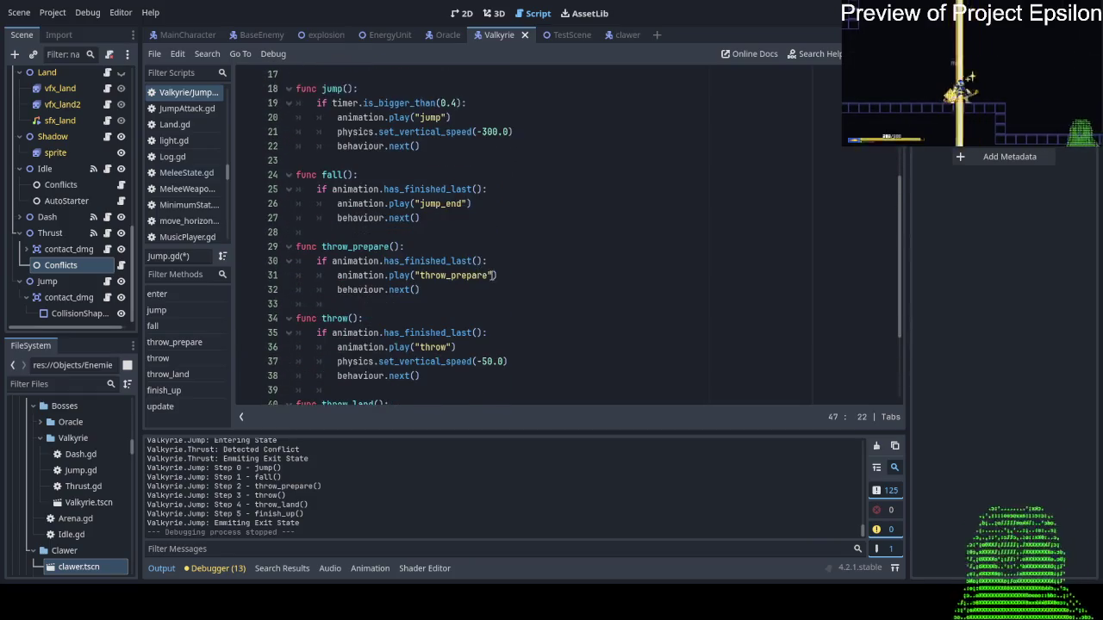
click(558, 246)
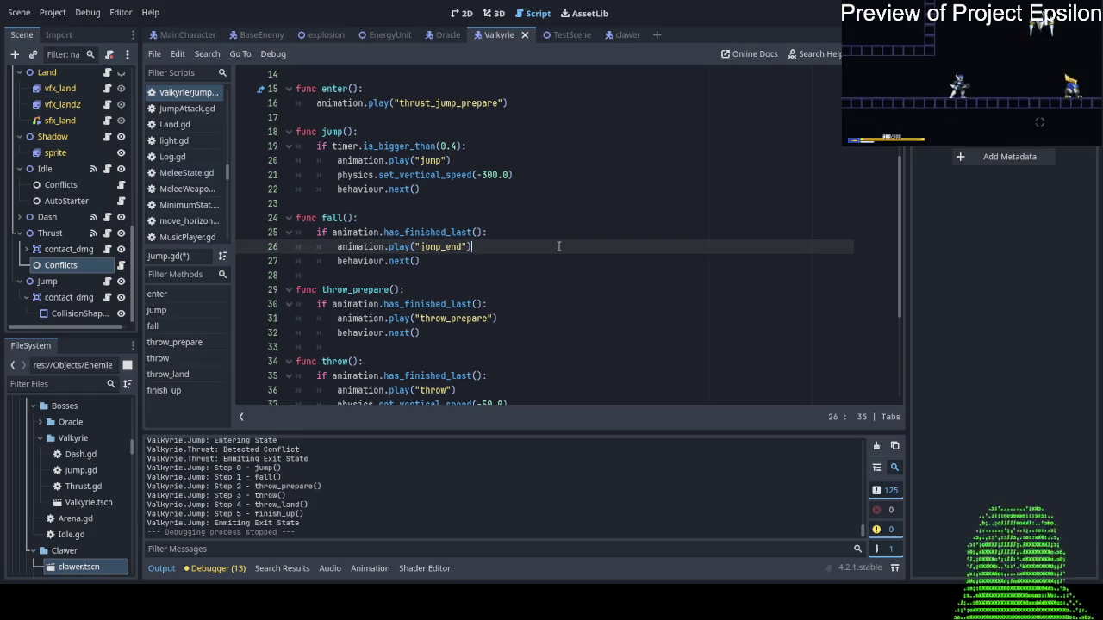
click(529, 217)
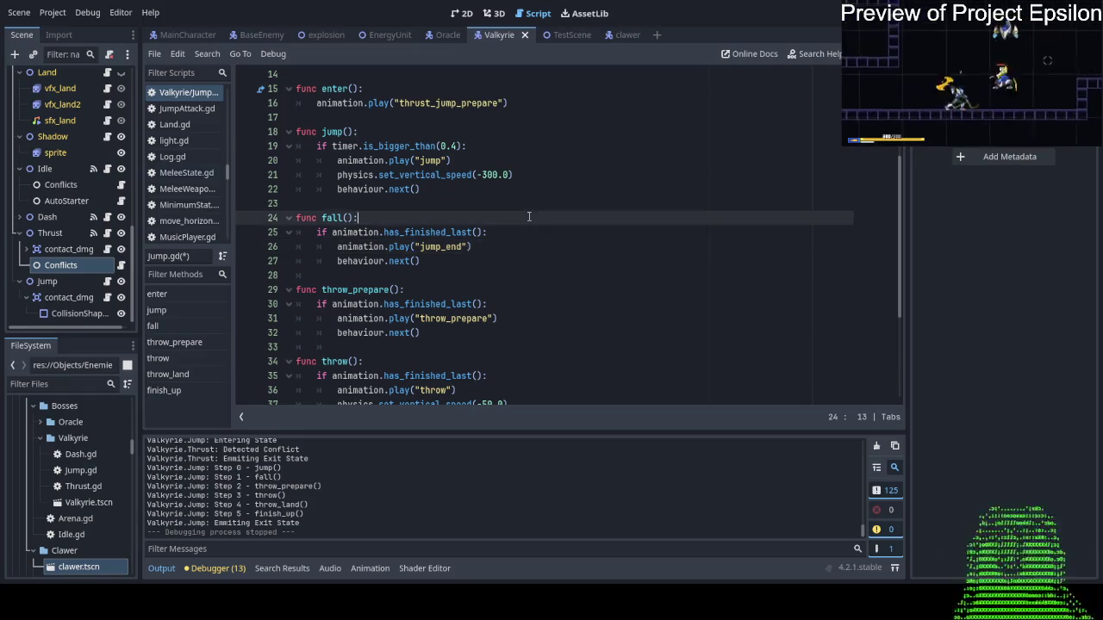
key(Return)
key(Return)
key(ctrl+v)
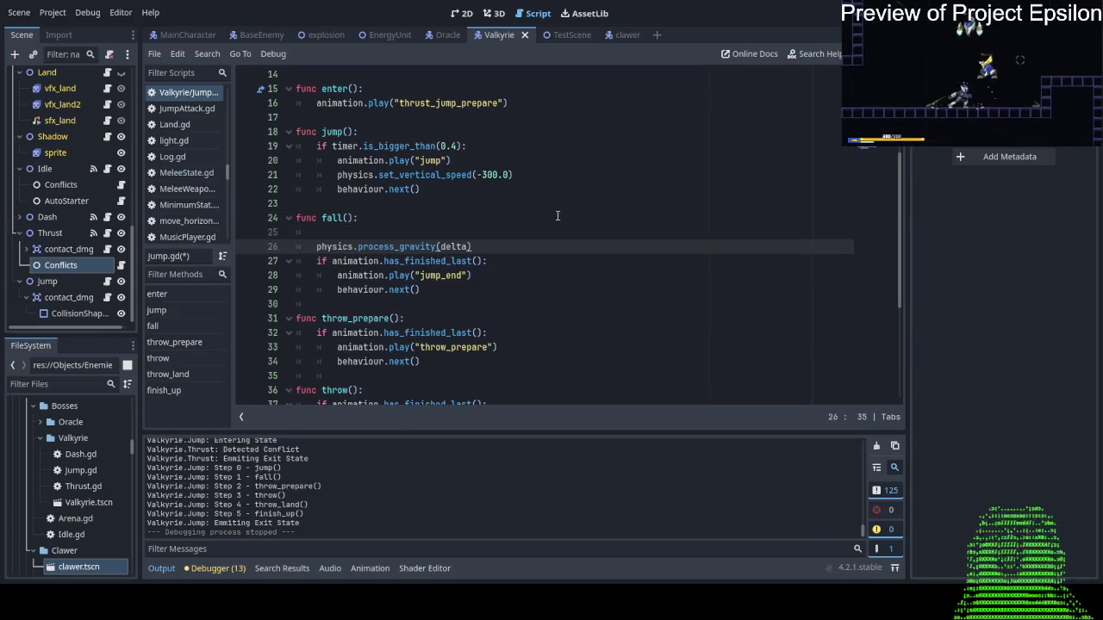
key(Up)
key(ctrl+shift+k)
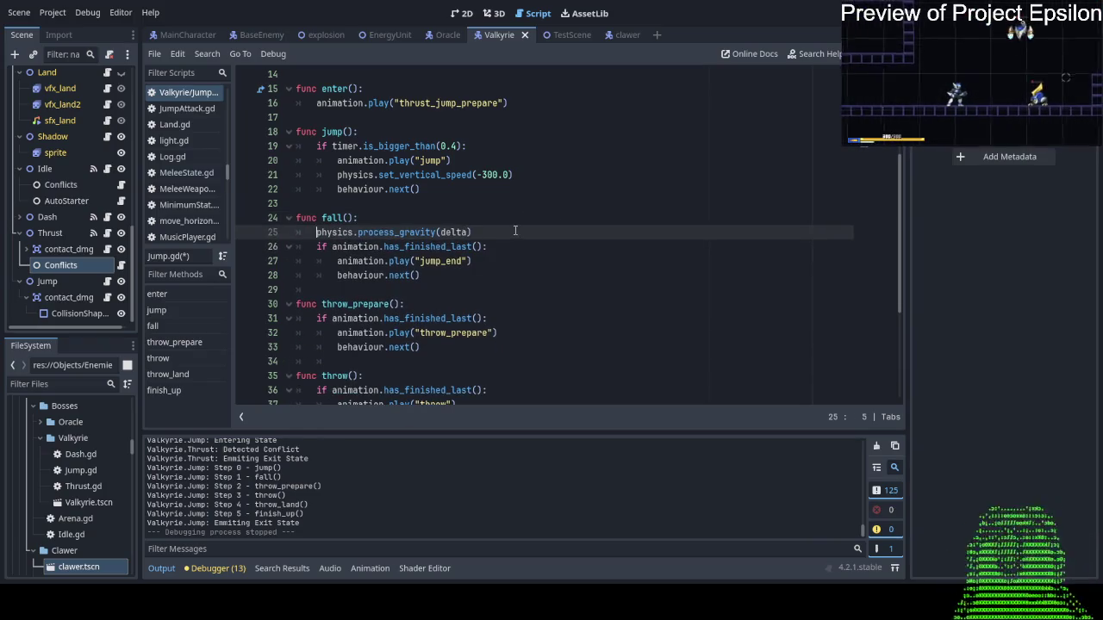
drag(515, 231, 517, 221)
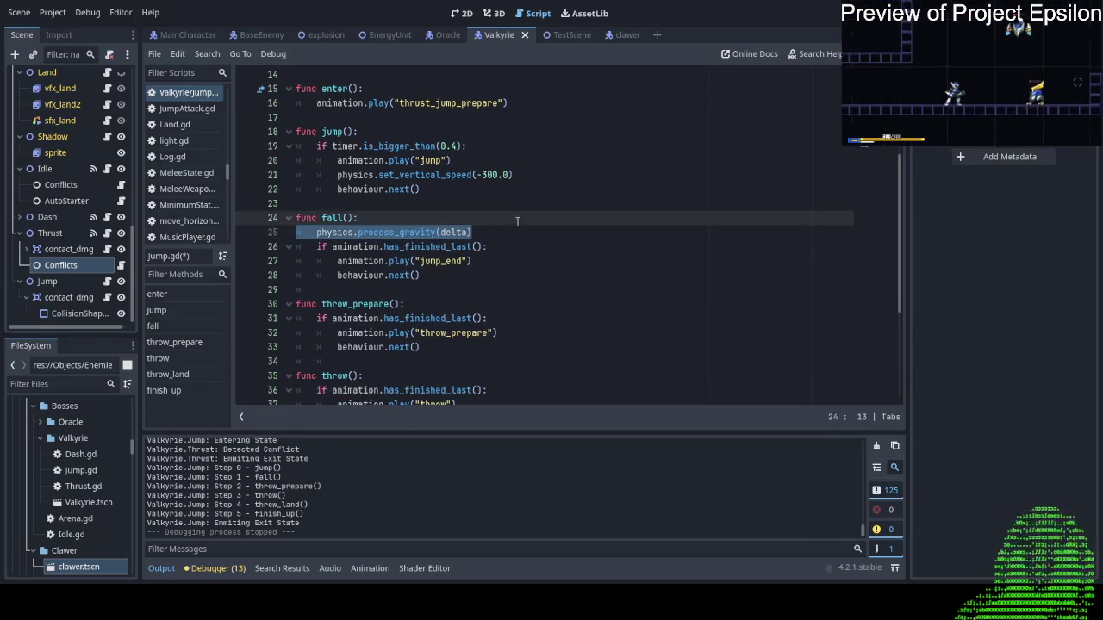
- Paste the gravity call under throw_prepare(), then undo to restore the update() function
click(449, 307)
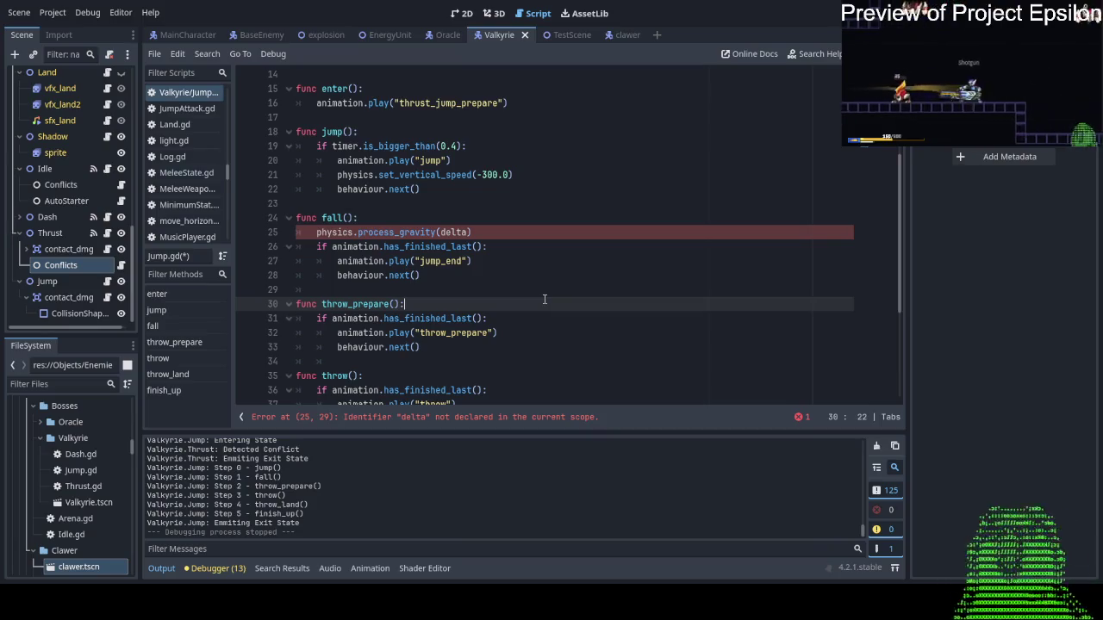
key(Return)
key(Return)
key(ctrl+v)
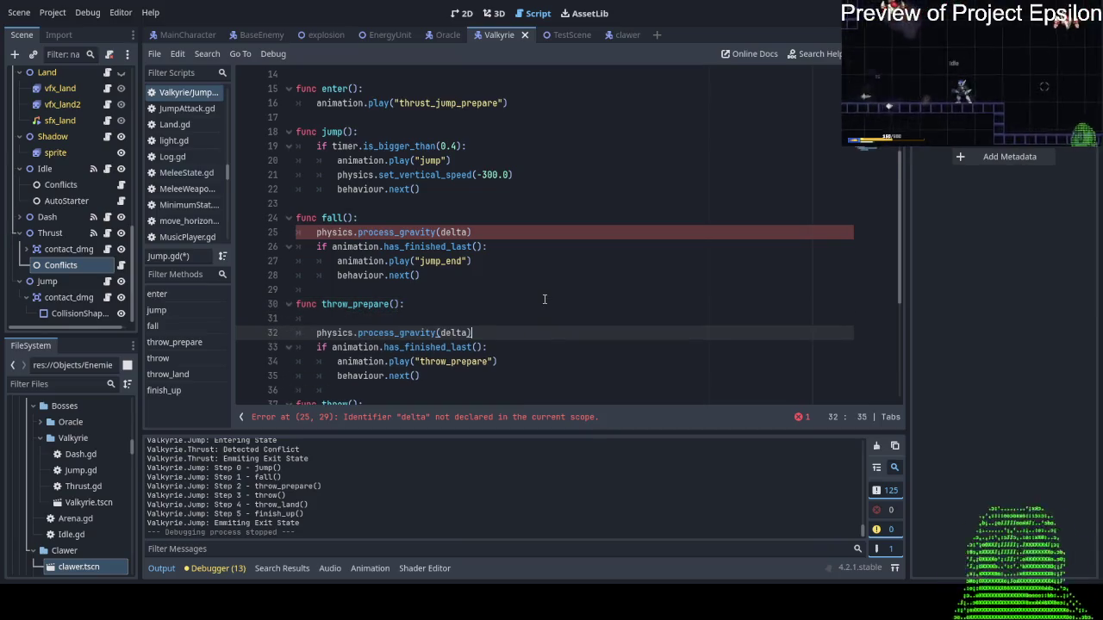
key(Up)
key(BackSpace)
key(BackSpace)
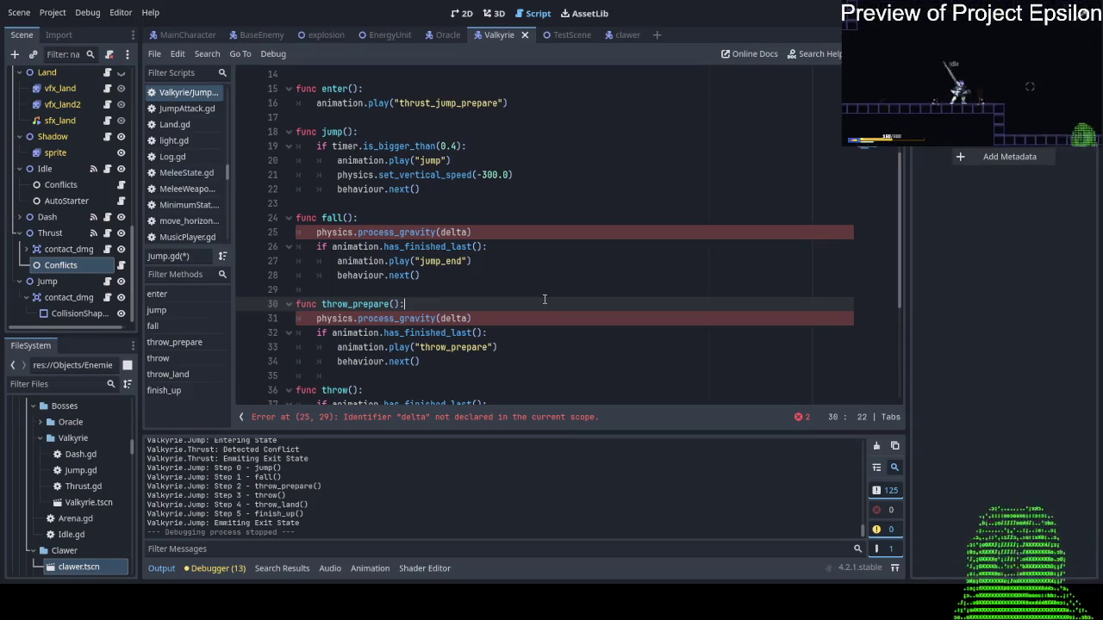
key(ctrl+z)
key(ctrl+z)
key(ctrl+z)
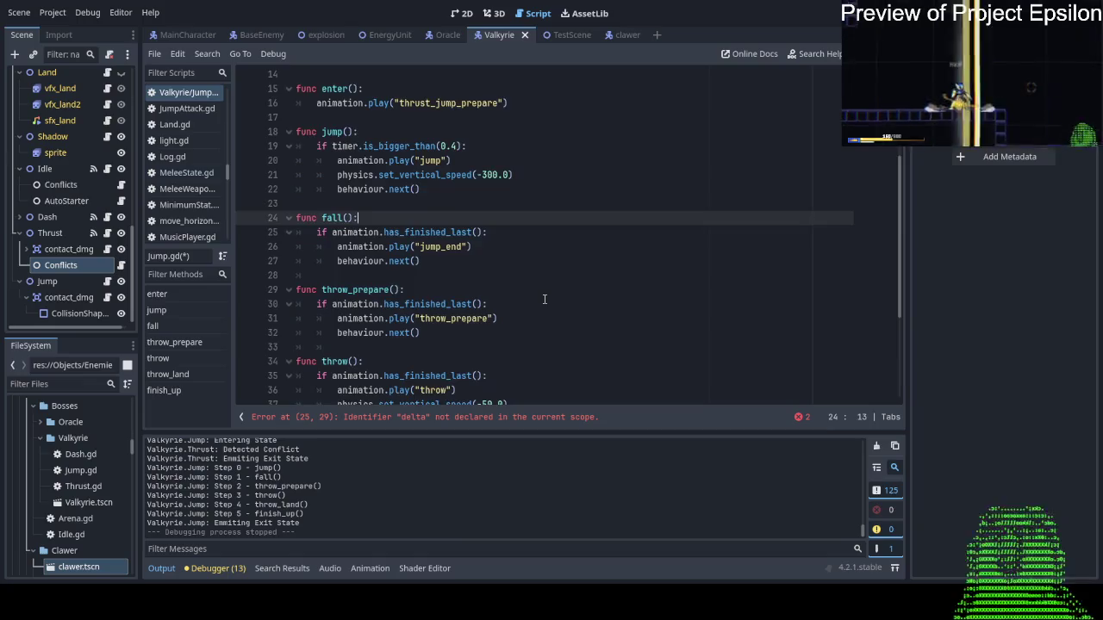
key(ctrl+z)
key(ctrl+z)
key(ctrl+z)
key(ctrl+z)
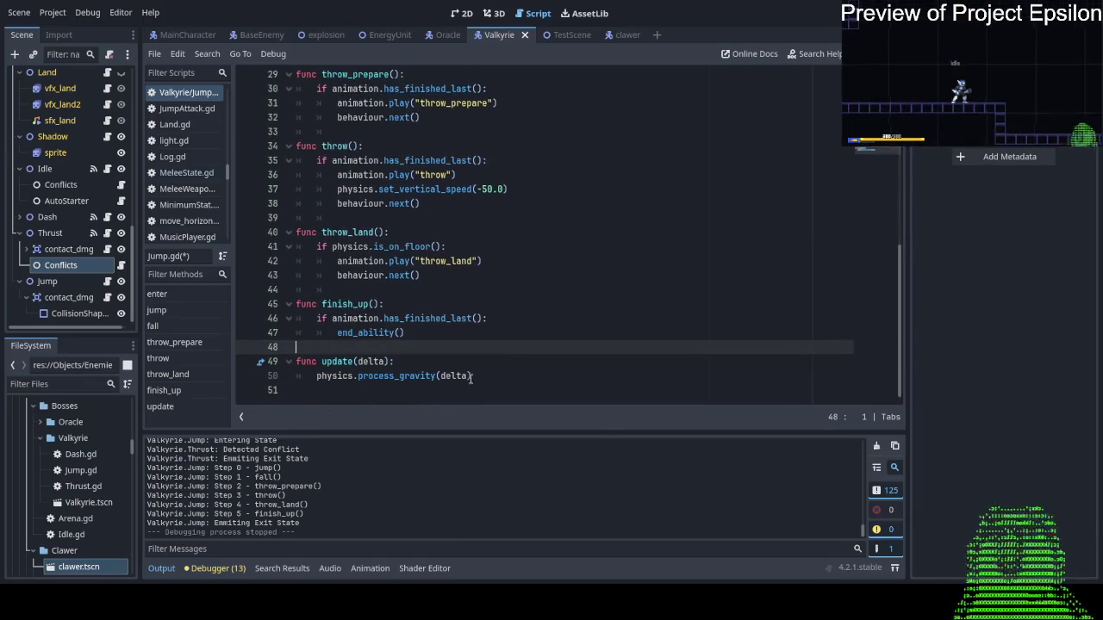
- Add 375.0 and 800.0 arguments to process_gravity and declare var gravity := 800.0
click(472, 377)
text(,)
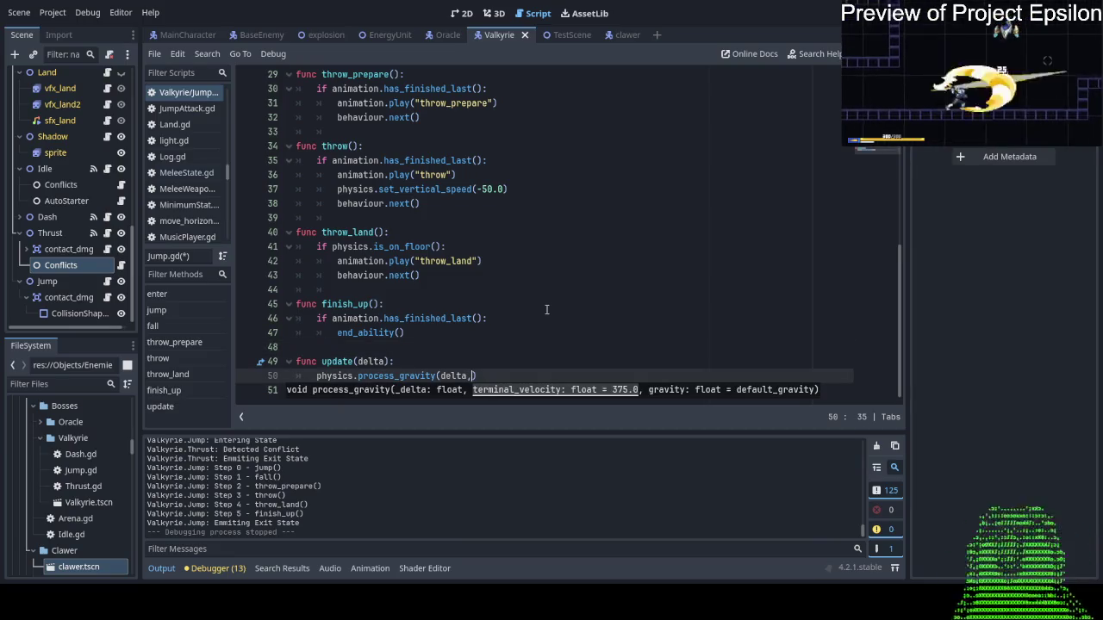
text(375.0)
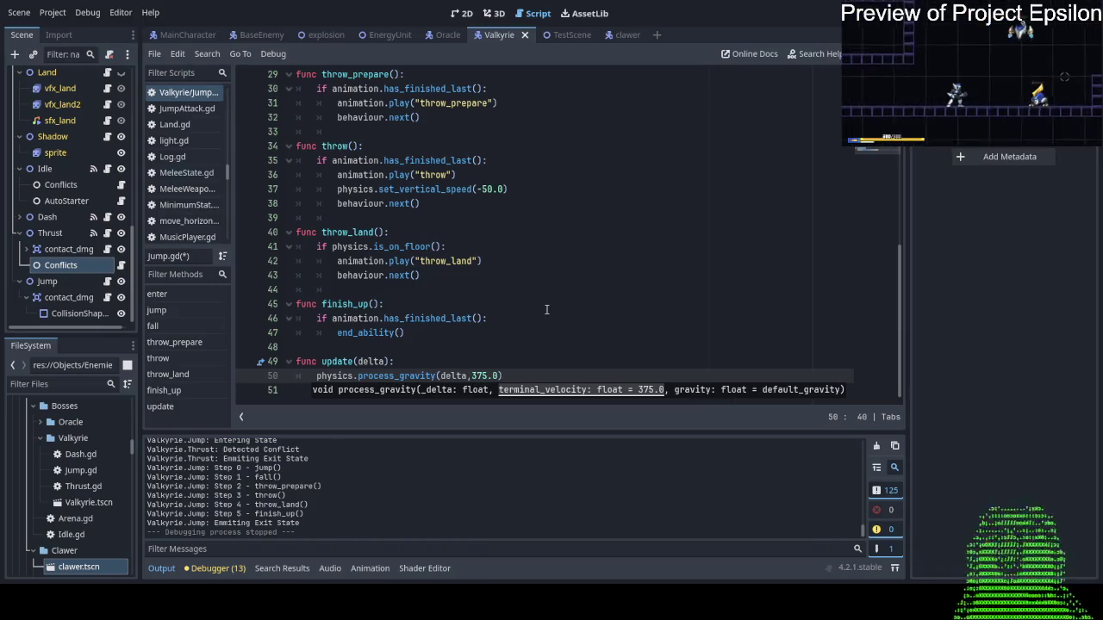
text(,)
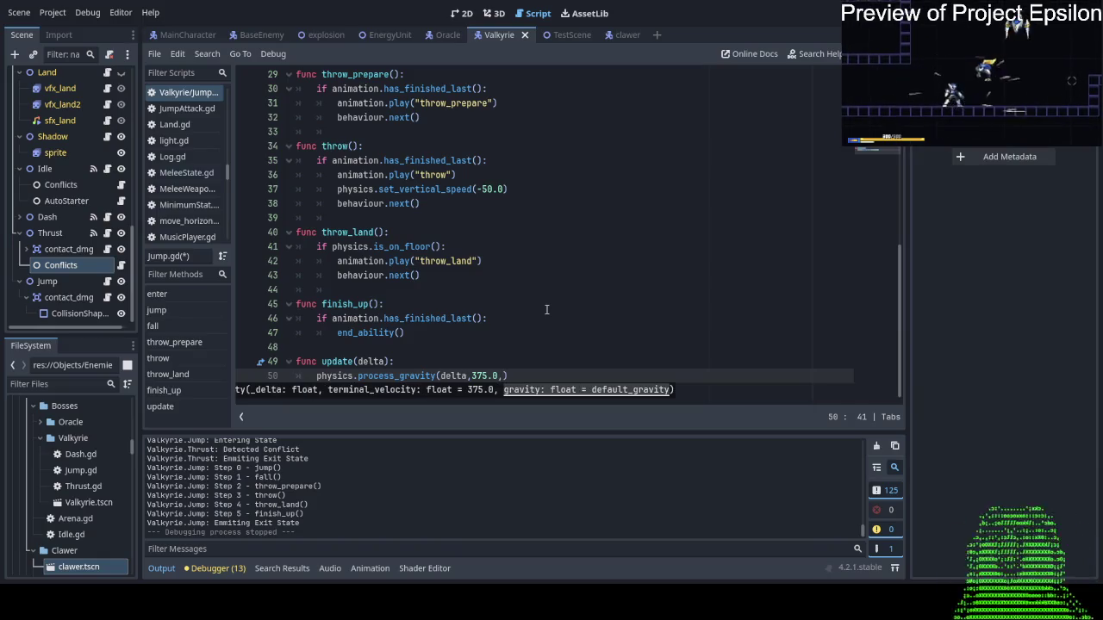
text(800.0)
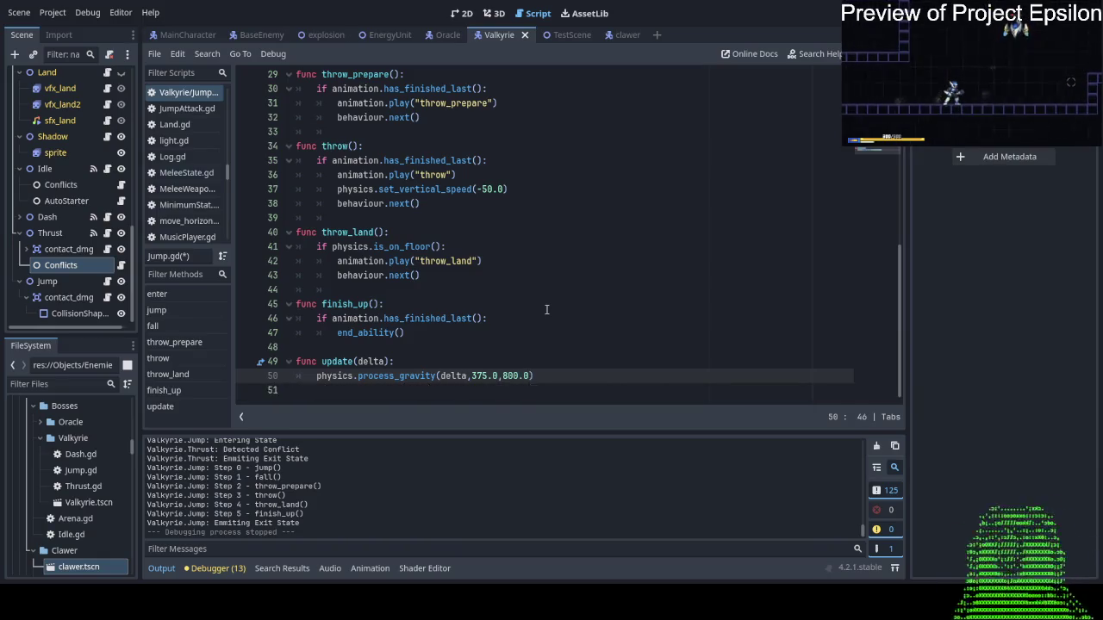
scroll(529, 312, up, 2)
scroll(529, 312, up, 7)
click(378, 133)
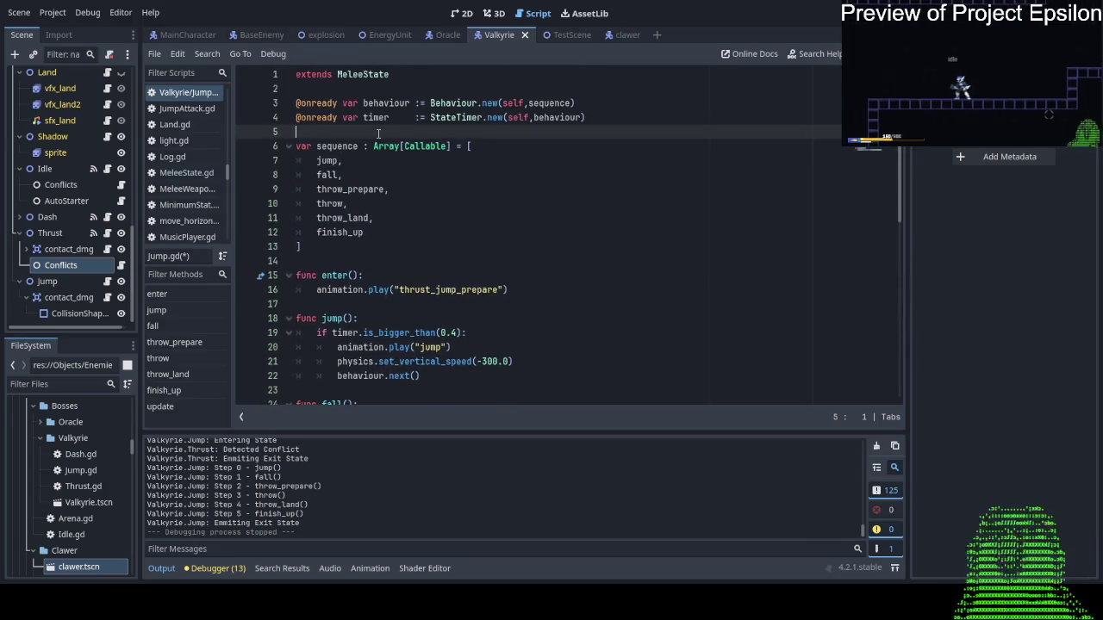
key(Return)
key(Return)
key(Up)
text(var gravi)
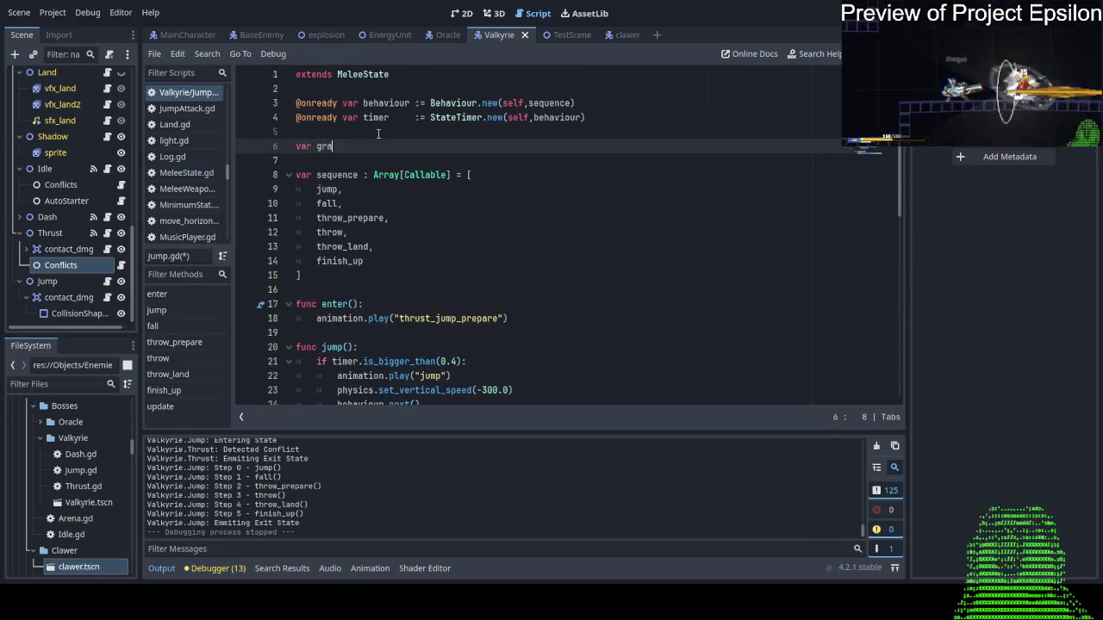
text(ty )
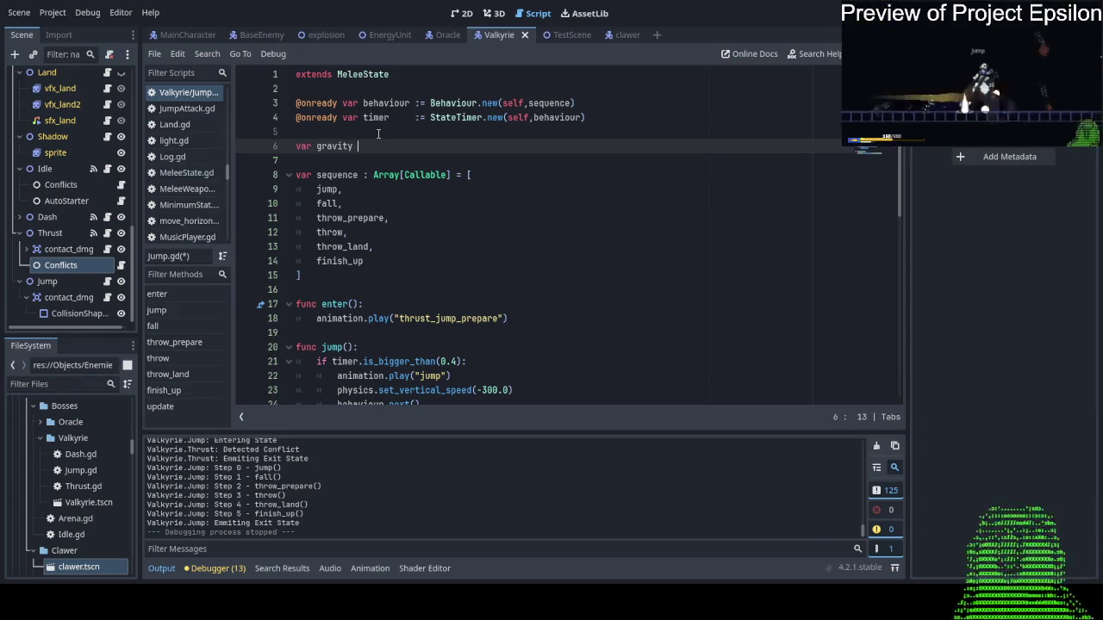
text(:= 800.)
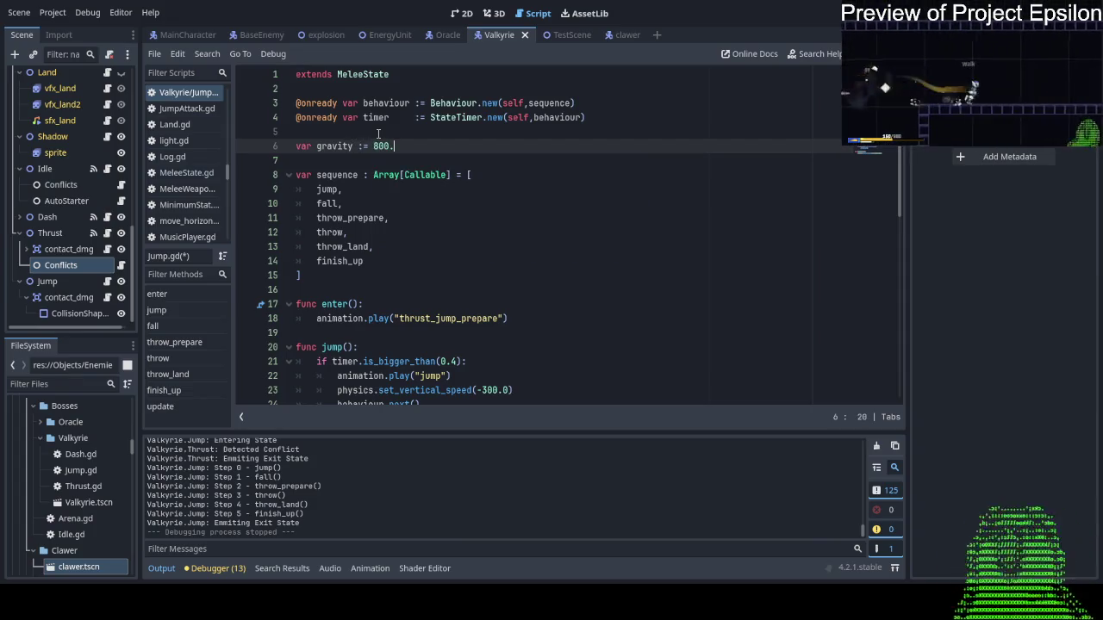
text(0)
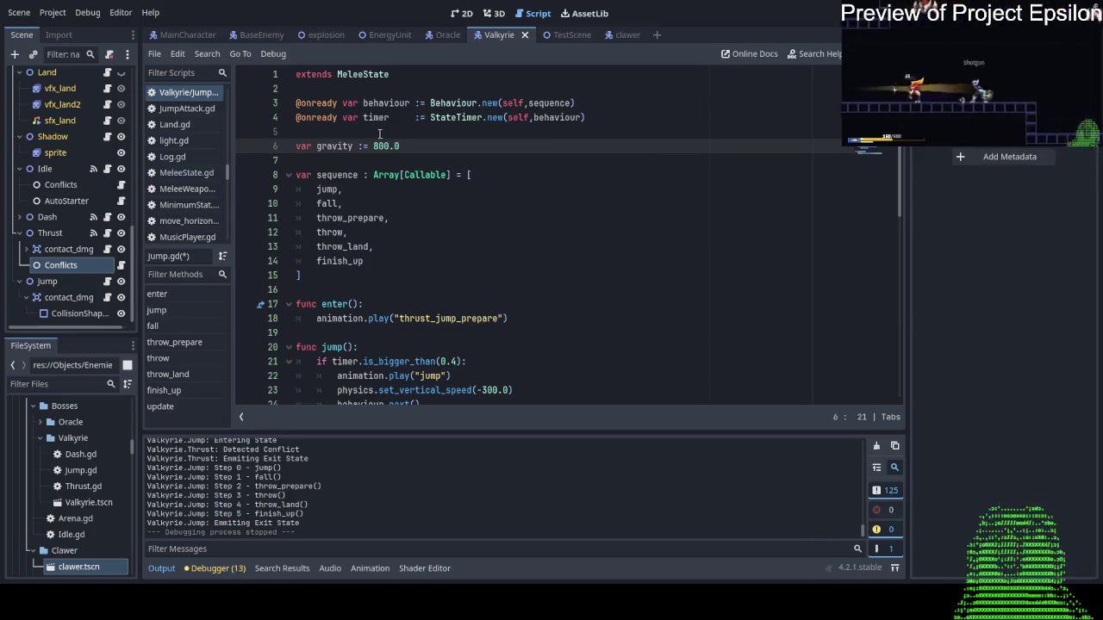
- Set gravity = 800.0 in enter() after its animation line
click(560, 318)
key(Return)
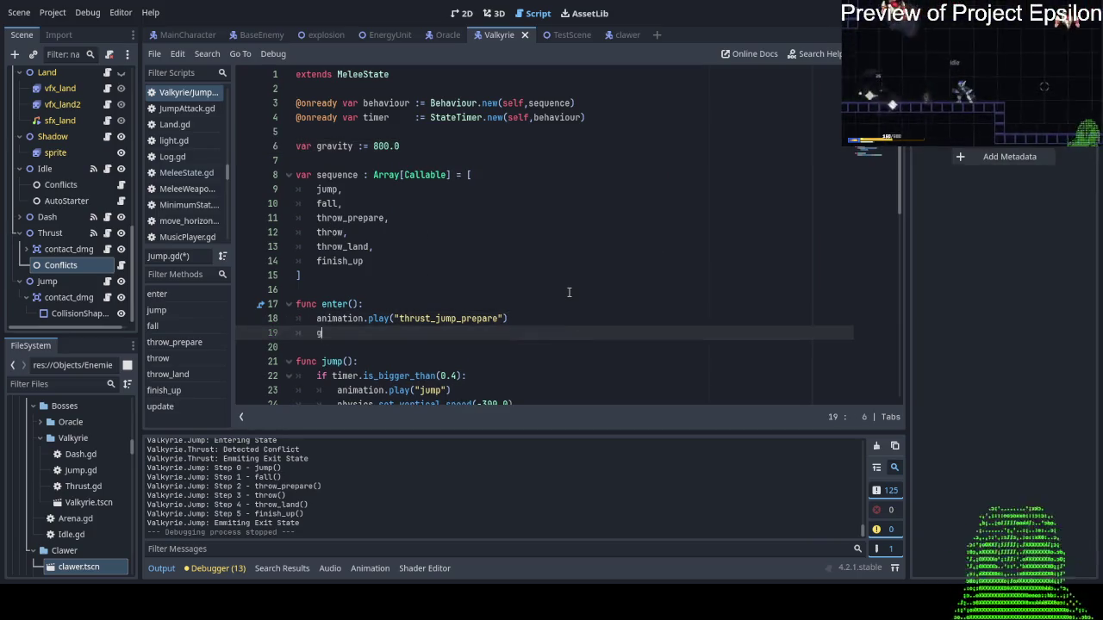
text(gravity )
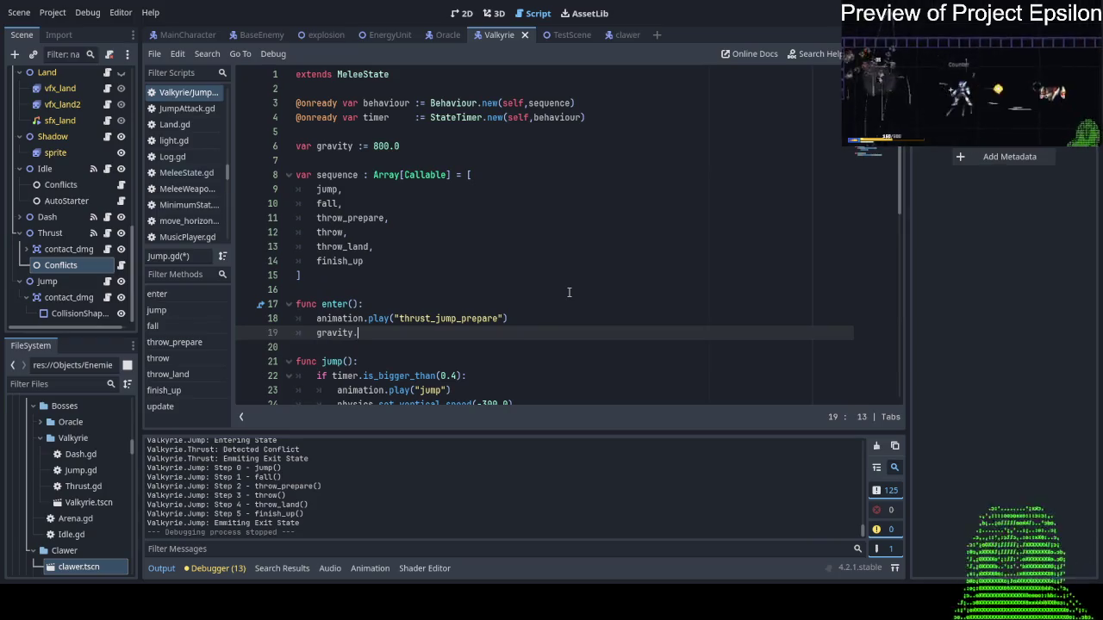
text(= 800)
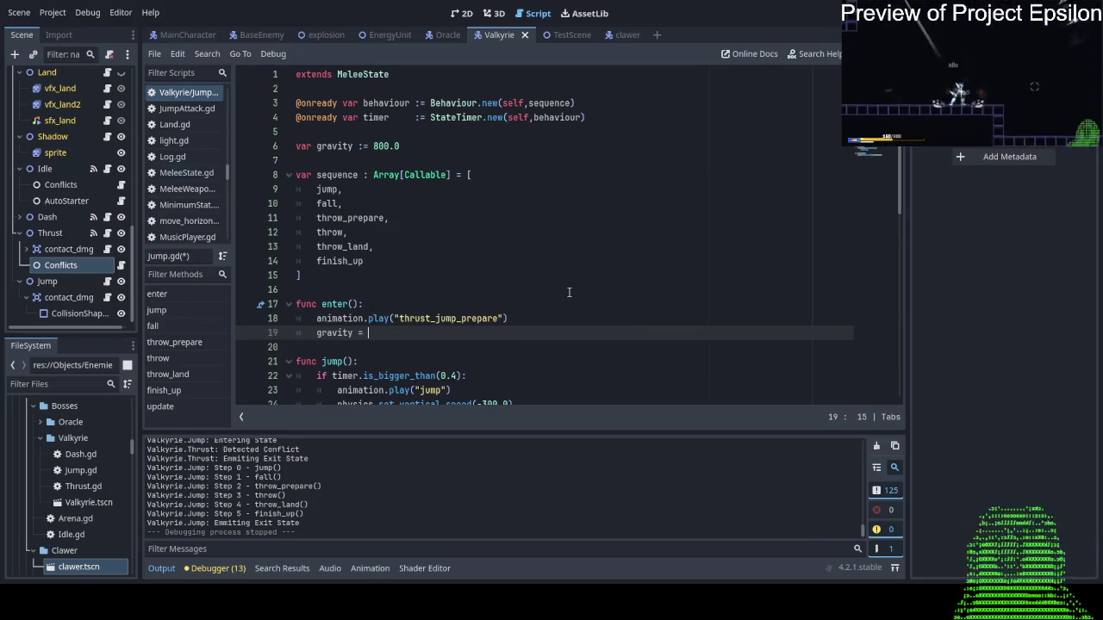
text(.0)
scroll(568, 292, down, 2)
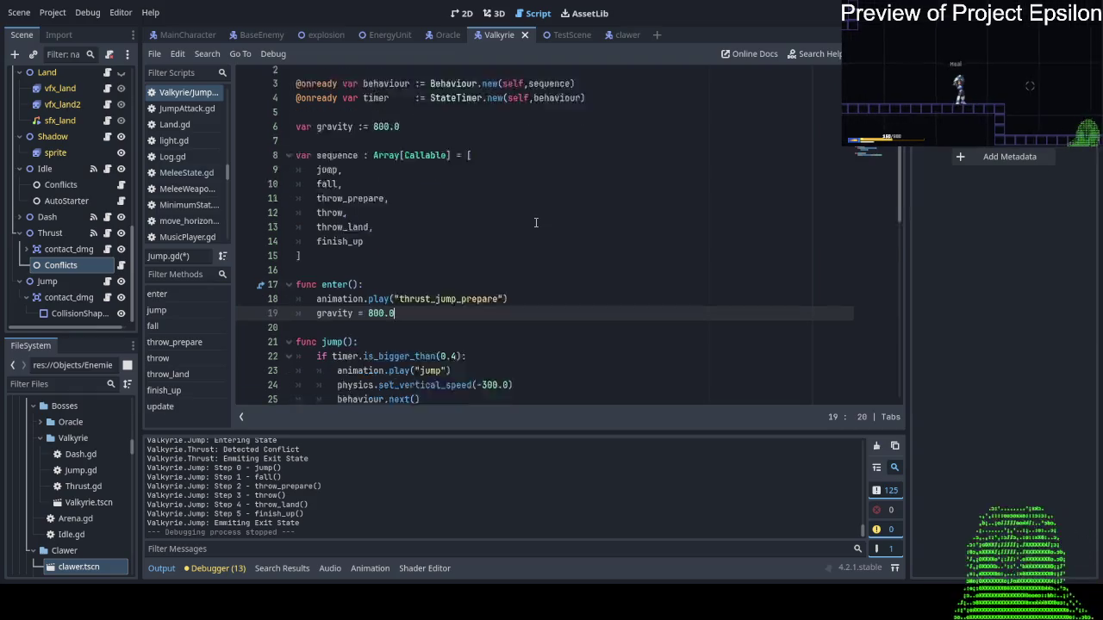
drag(530, 248, 539, 235)
key(ctrl+c)
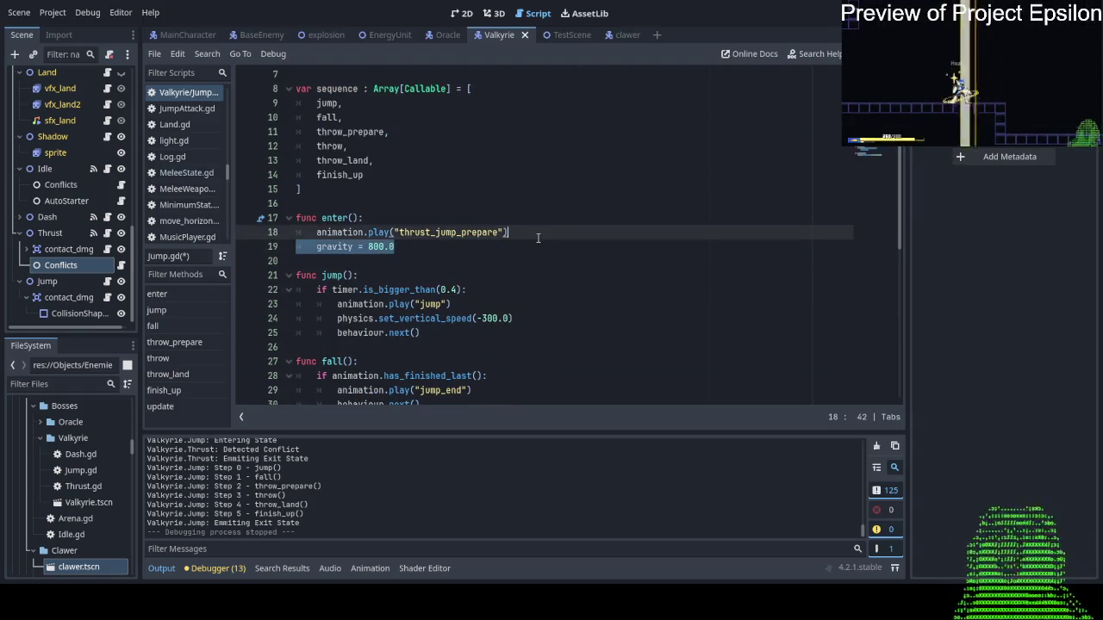
- Paste the gravity line into jump()'s timer if block, indented, with value 400.0
scroll(539, 241, down, 2)
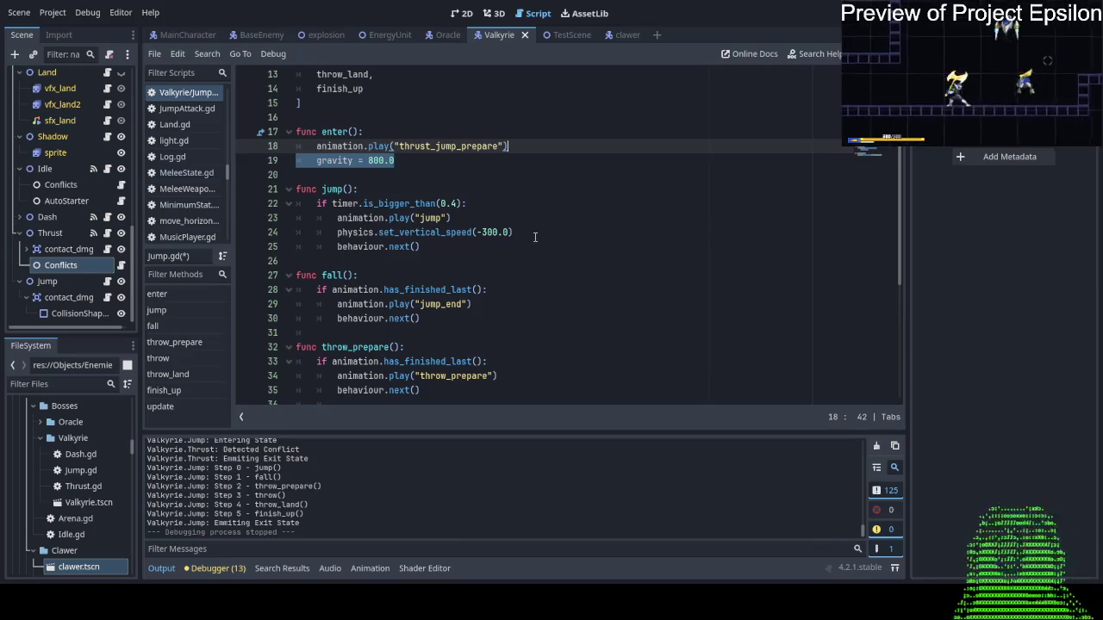
click(521, 205)
key(Return)
key(ctrl+v)
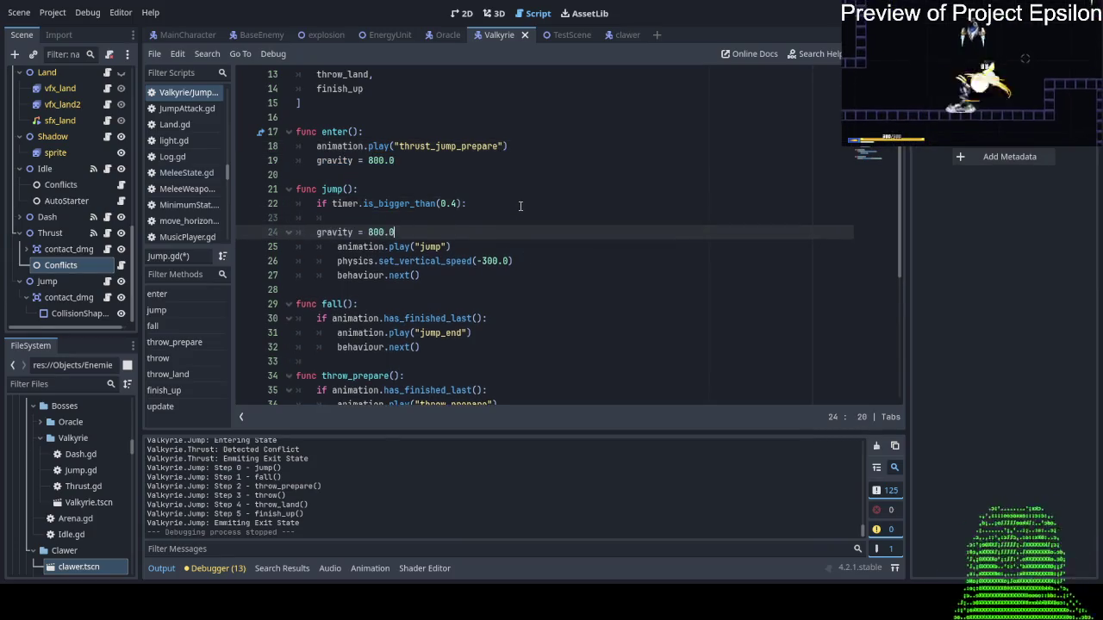
click(305, 234)
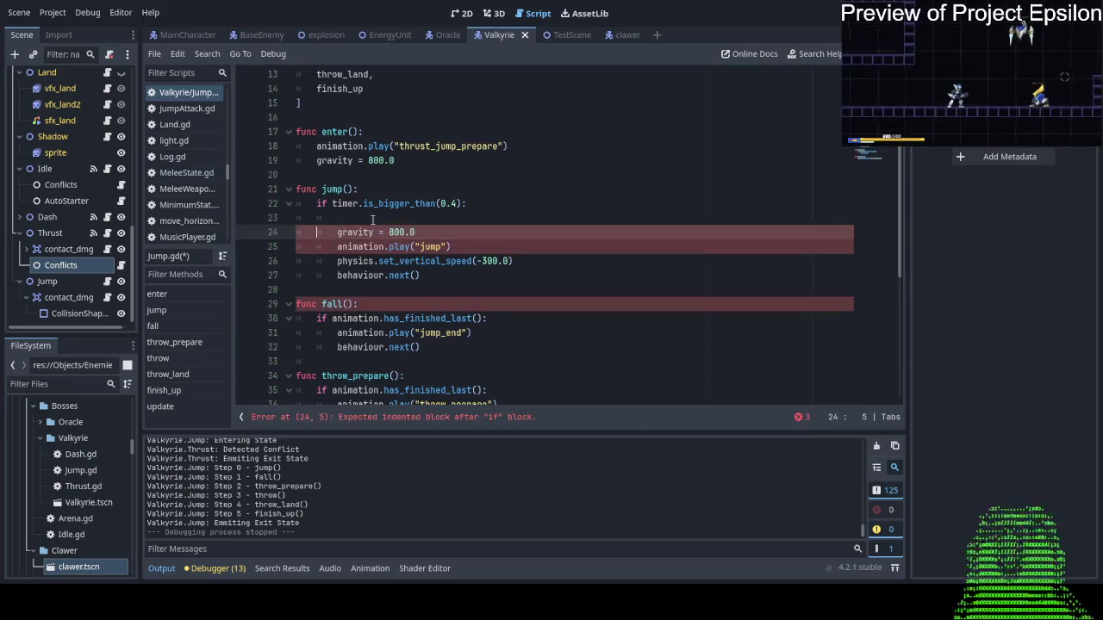
key(Tab)
click(388, 218)
key(ctrl+shift+k)
click(390, 218)
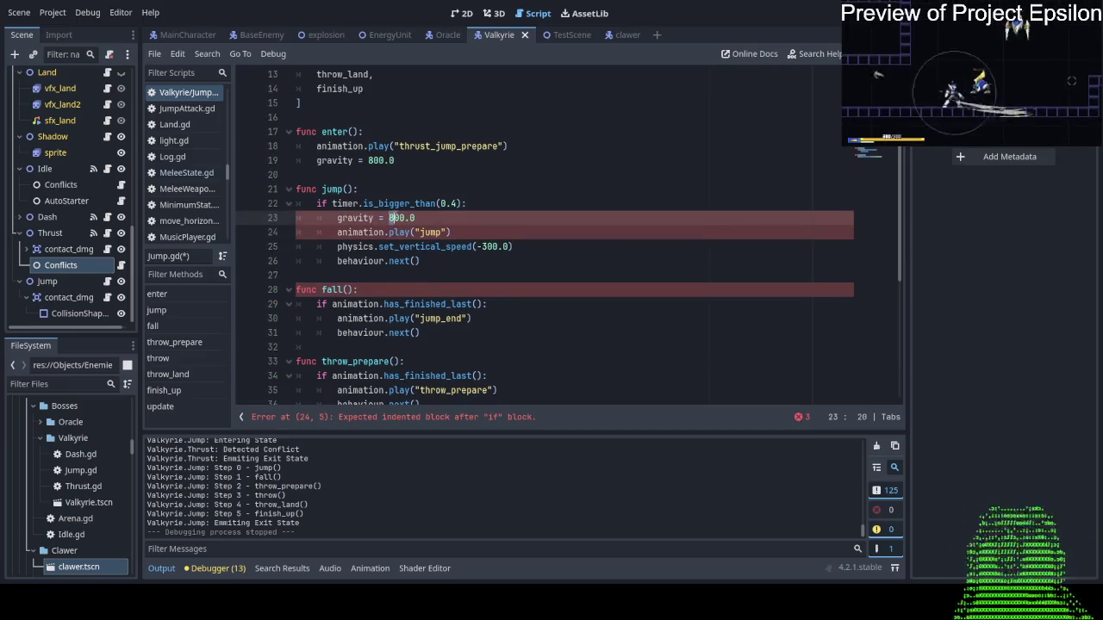
key(BackSpace)
text(4)
drag(512, 220, 516, 207)
key(ctrl+c)
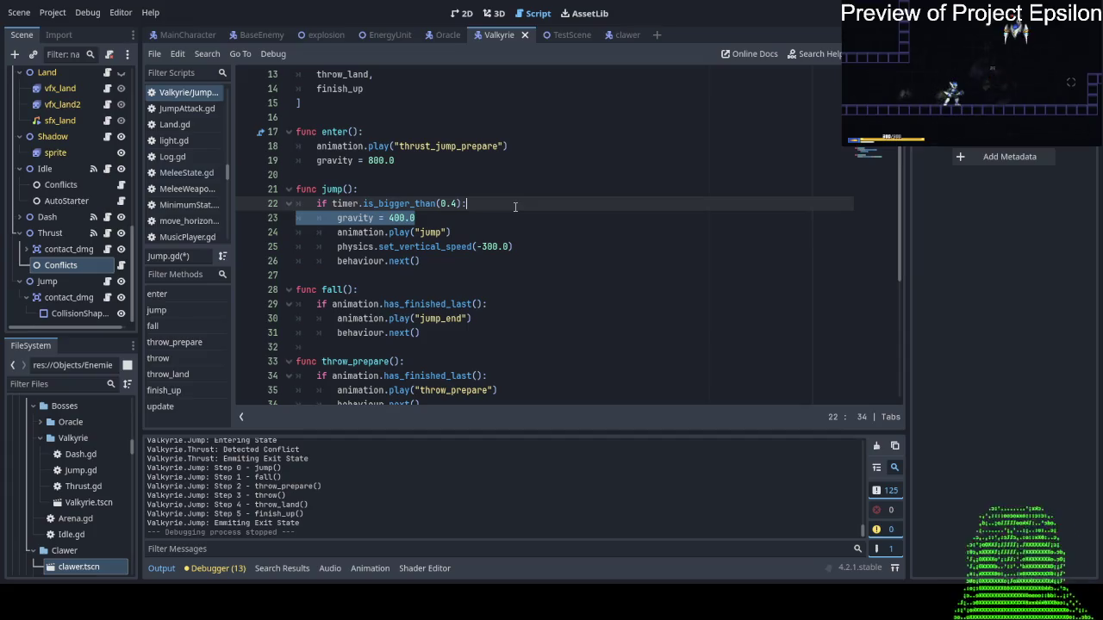
- Paste a gravity assignment after throw()'s set_vertical_speed line
scroll(519, 234, down, 1)
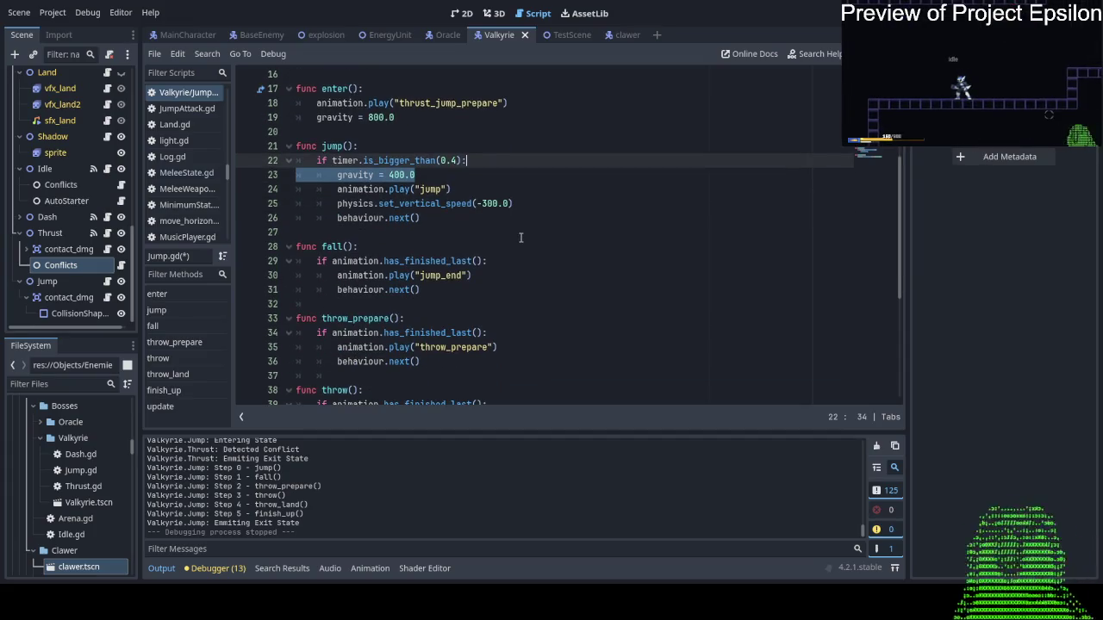
scroll(520, 237, down, 3)
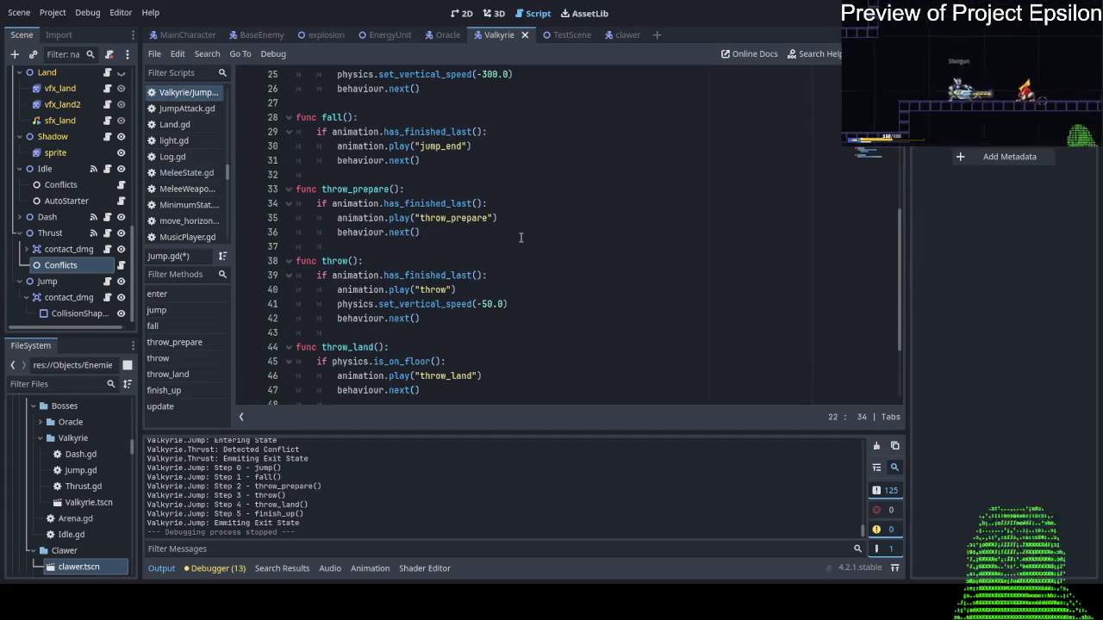
click(530, 305)
key(ctrl+v)
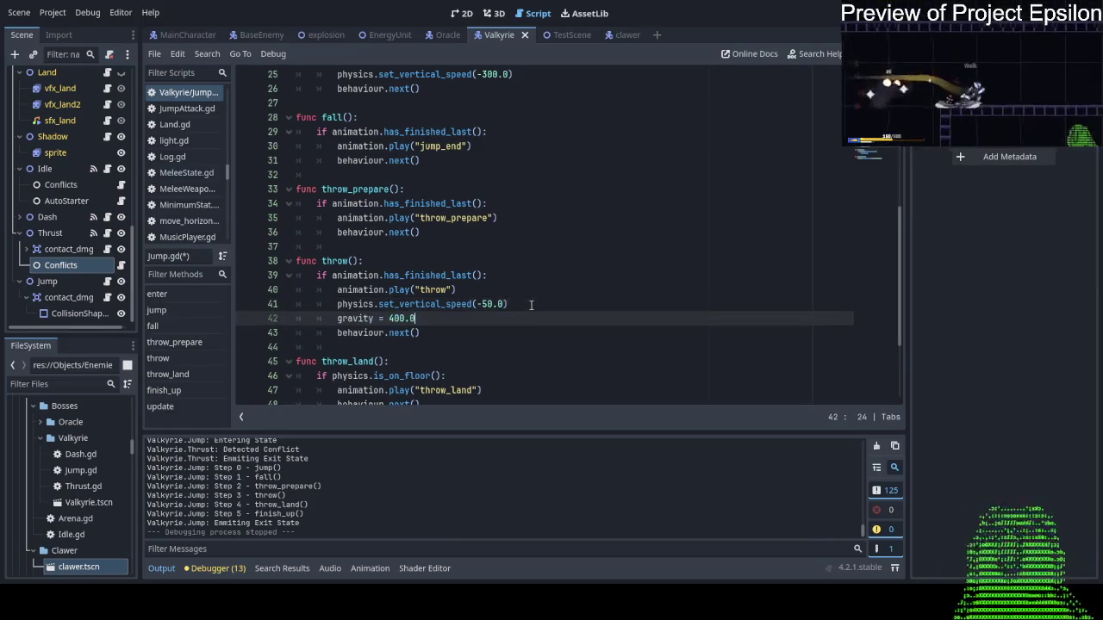
click(395, 318)
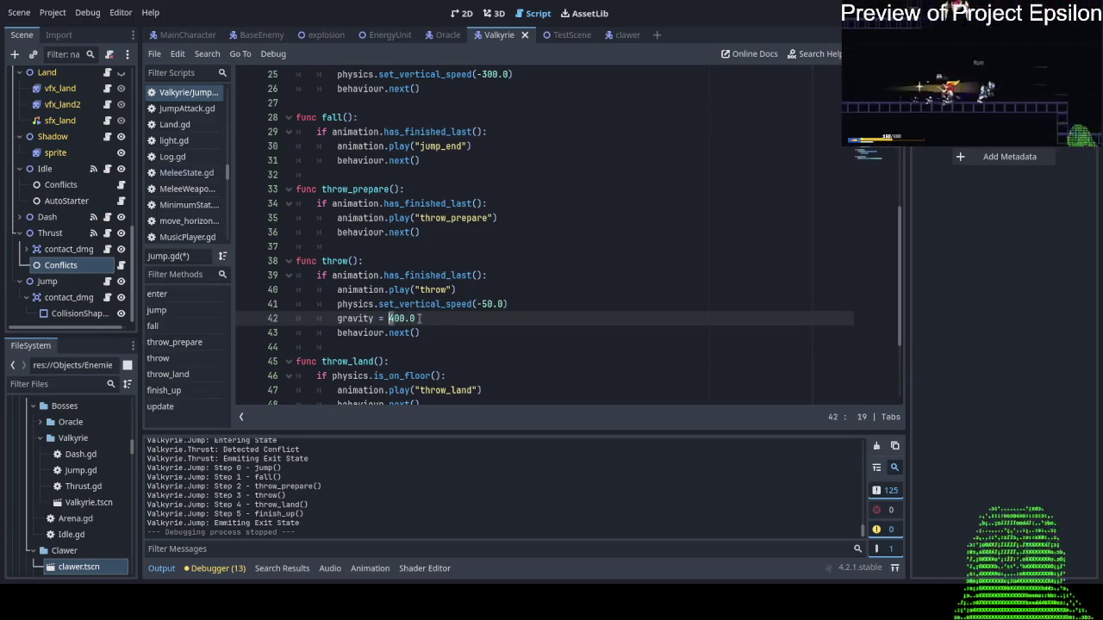
- Change throw()'s gravity from 400.0 to 800.0, save Jump.gd, and run the playtest
key(BackSpace)
text(8)
scroll(649, 290, down, 2)
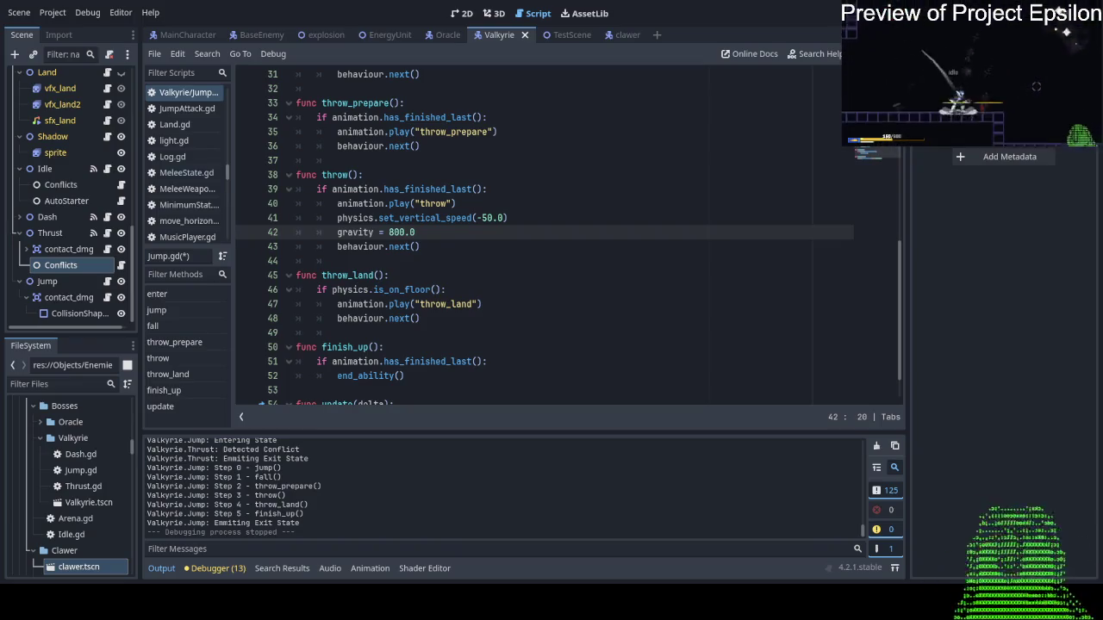
key(ctrl+s)
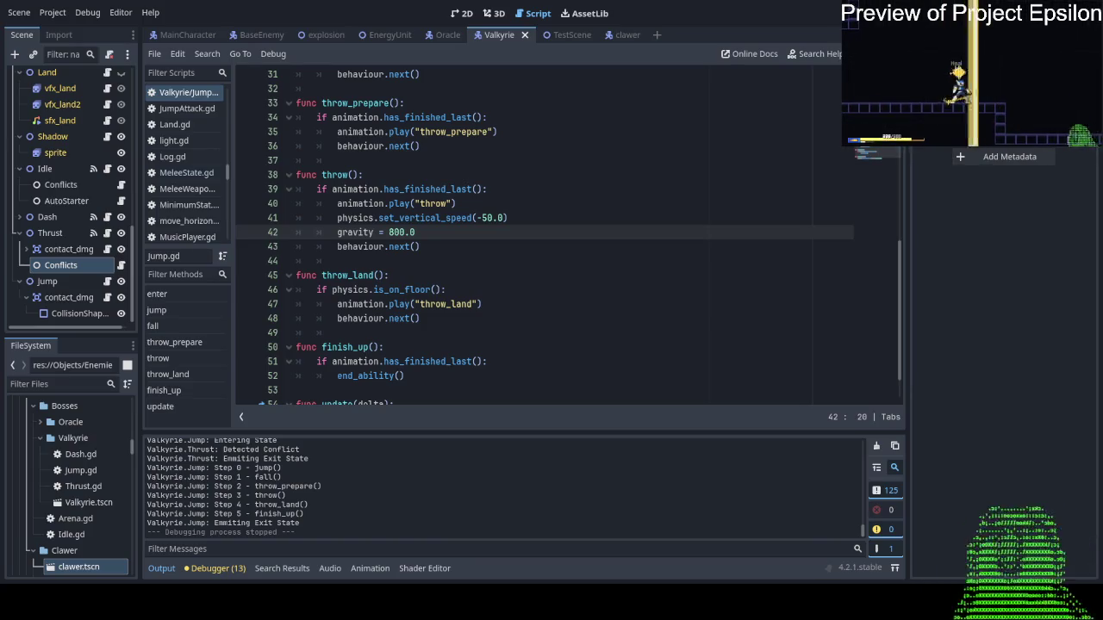
key(F5)
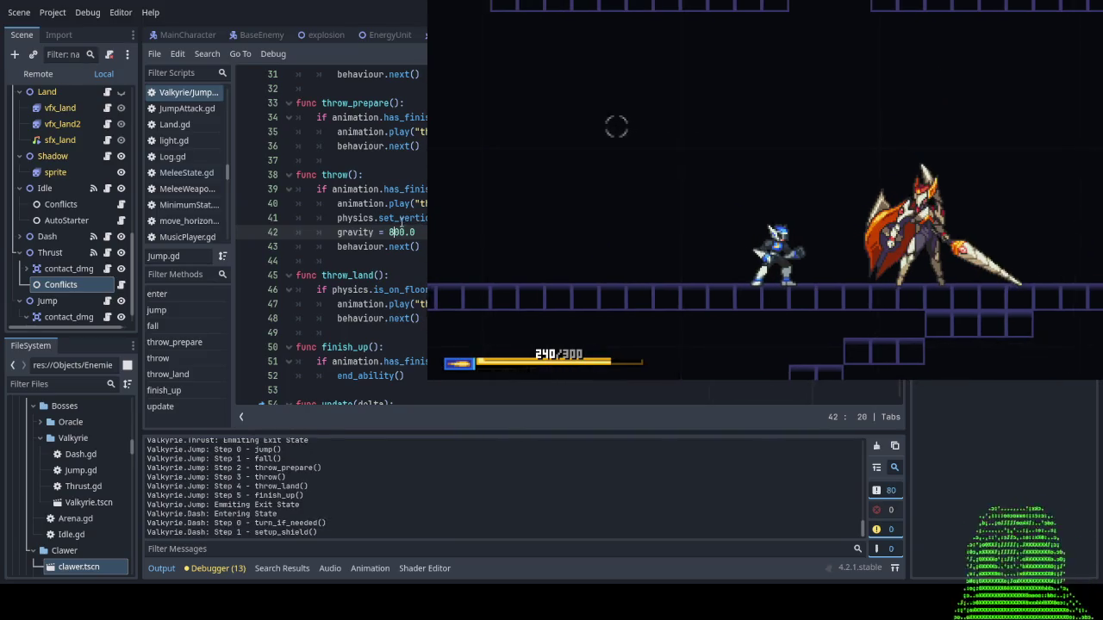
- While the game runs, change jump()'s gravity value to 600.0
scroll(394, 265, up, 1)
scroll(394, 265, up, 2)
scroll(393, 266, up, 2)
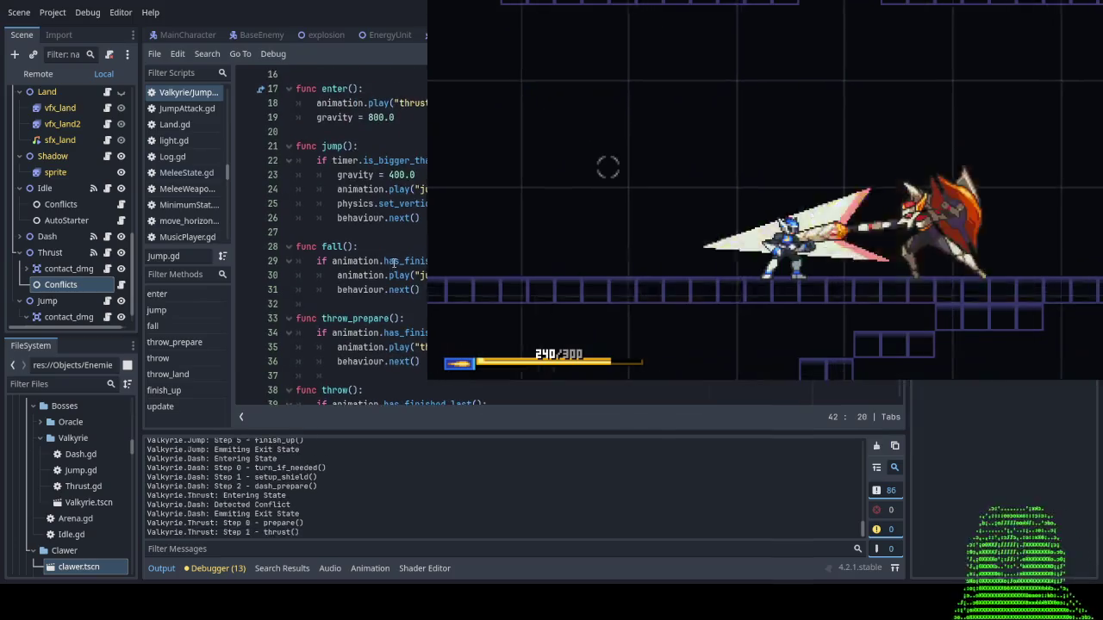
scroll(392, 174, down, 6)
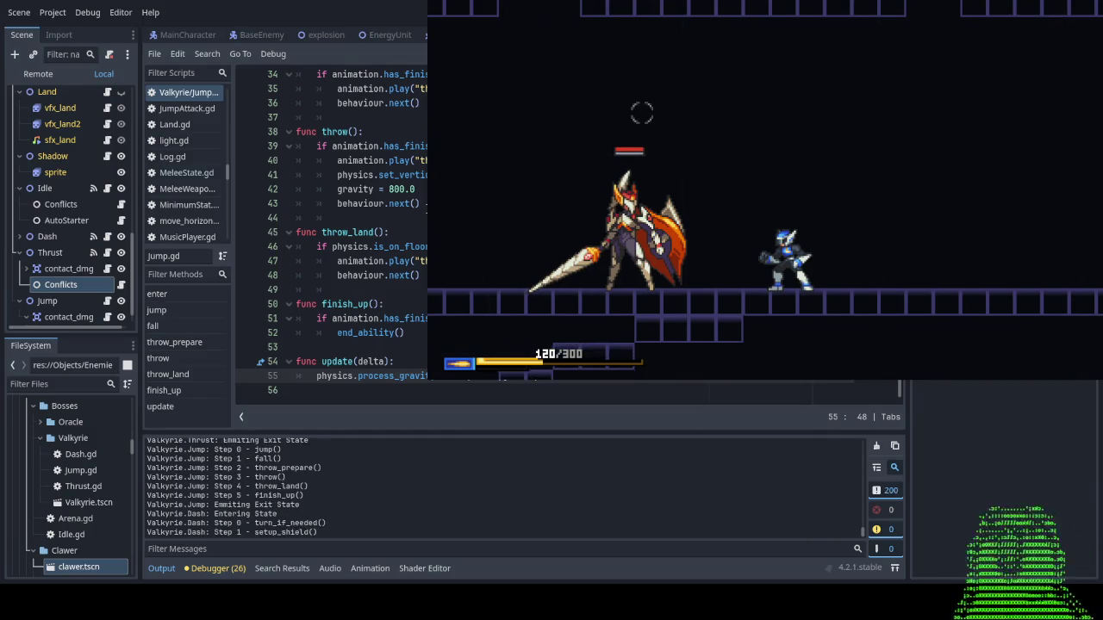
scroll(332, 232, up, 6)
scroll(425, 200, up, 5)
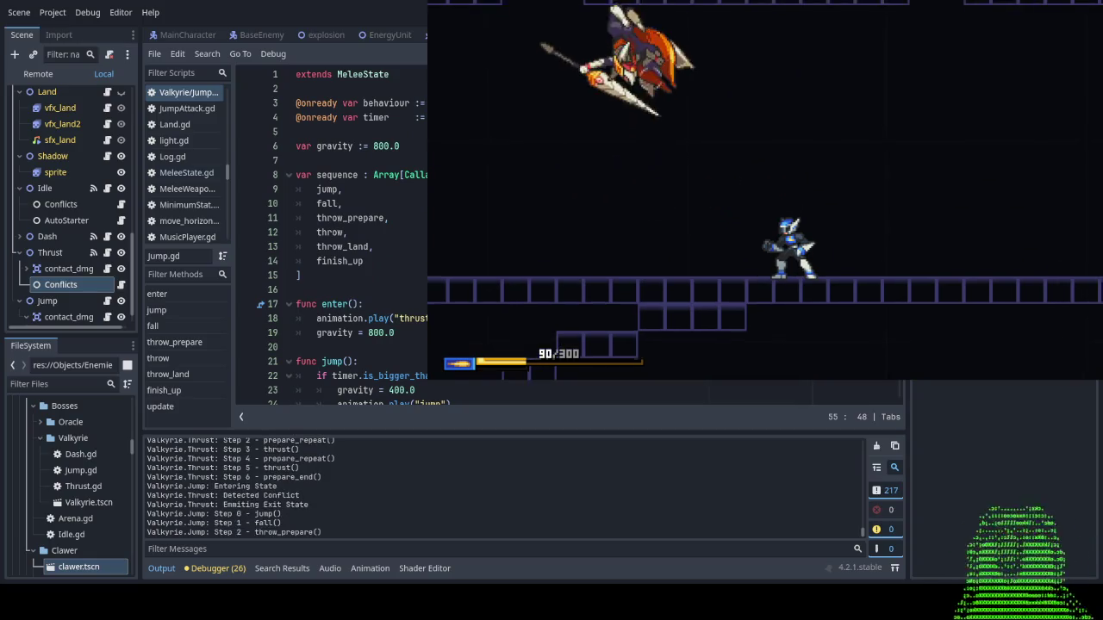
scroll(425, 194, down, 4)
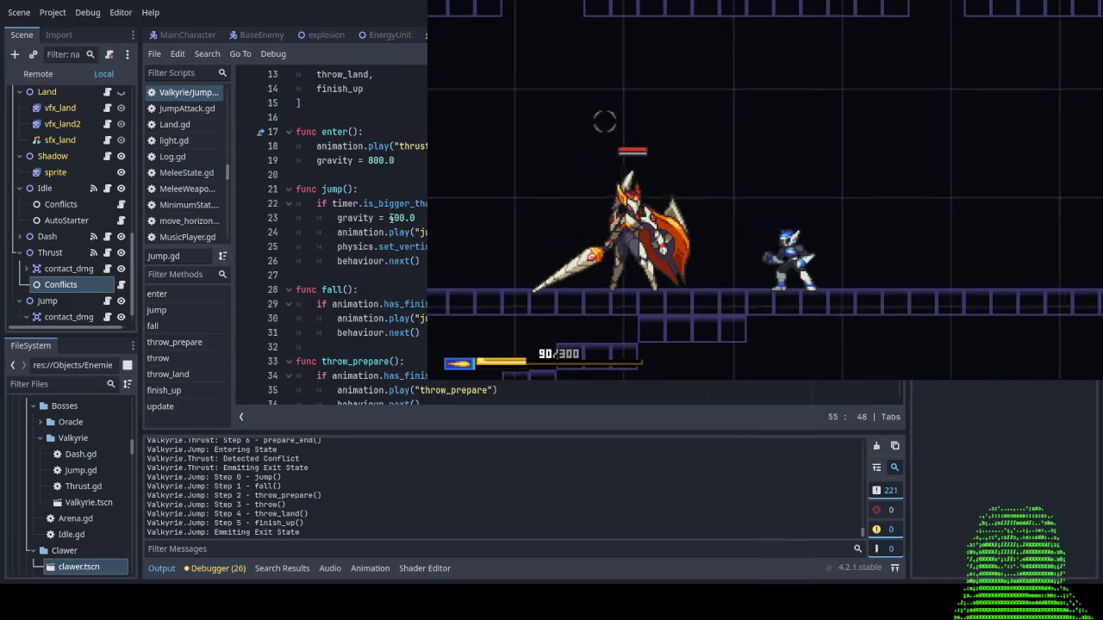
click(396, 218)
key(BackSpace)
text(6)
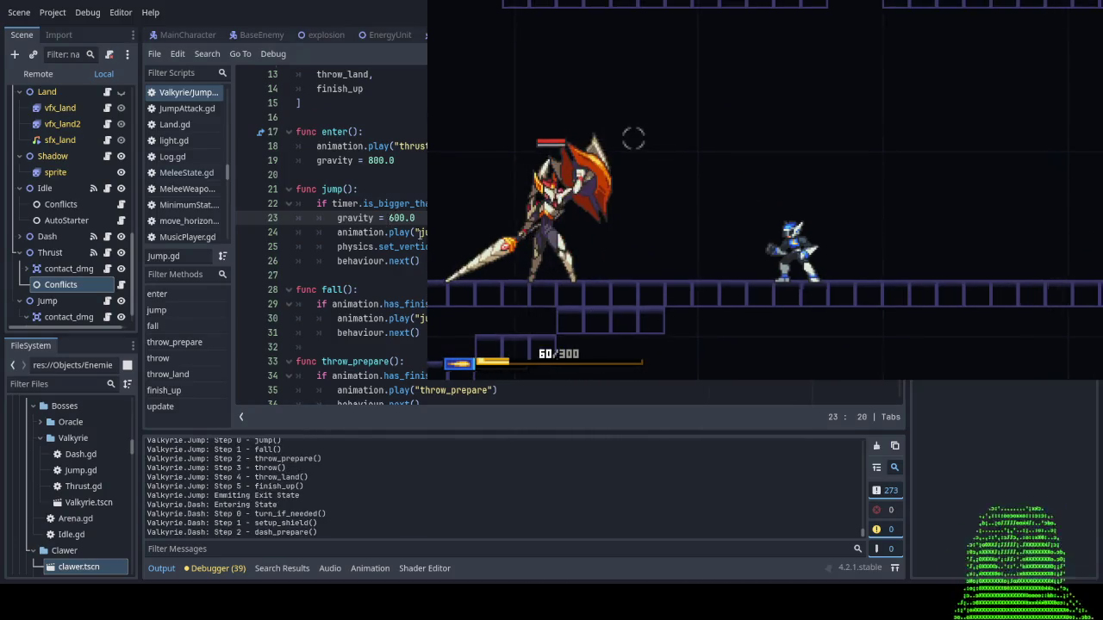
- Select jump()'s gravity line and move down toward fall()
scroll(420, 234, down, 1)
key(shift+Up)
key(ctrl+c)
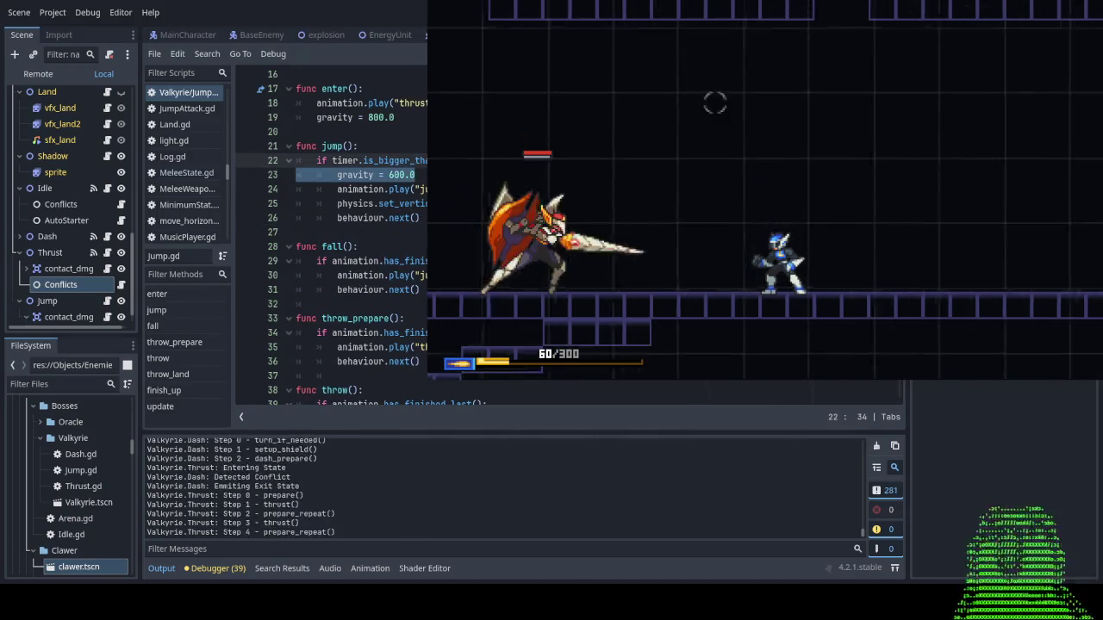
scroll(420, 233, down, 1)
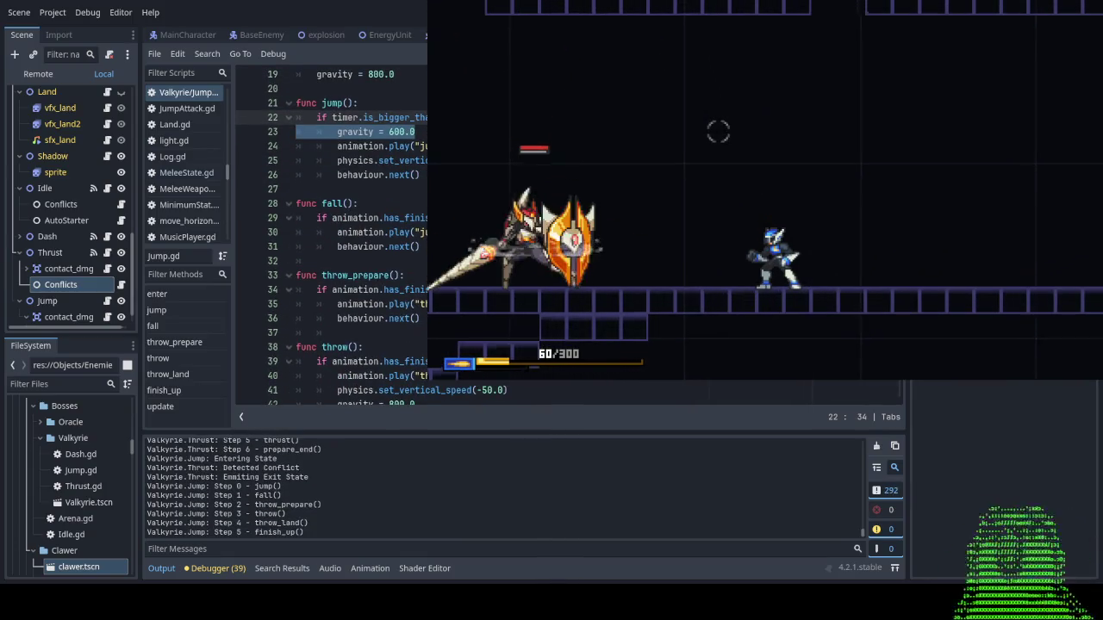
key(Down)
key(Down)
key(Down)
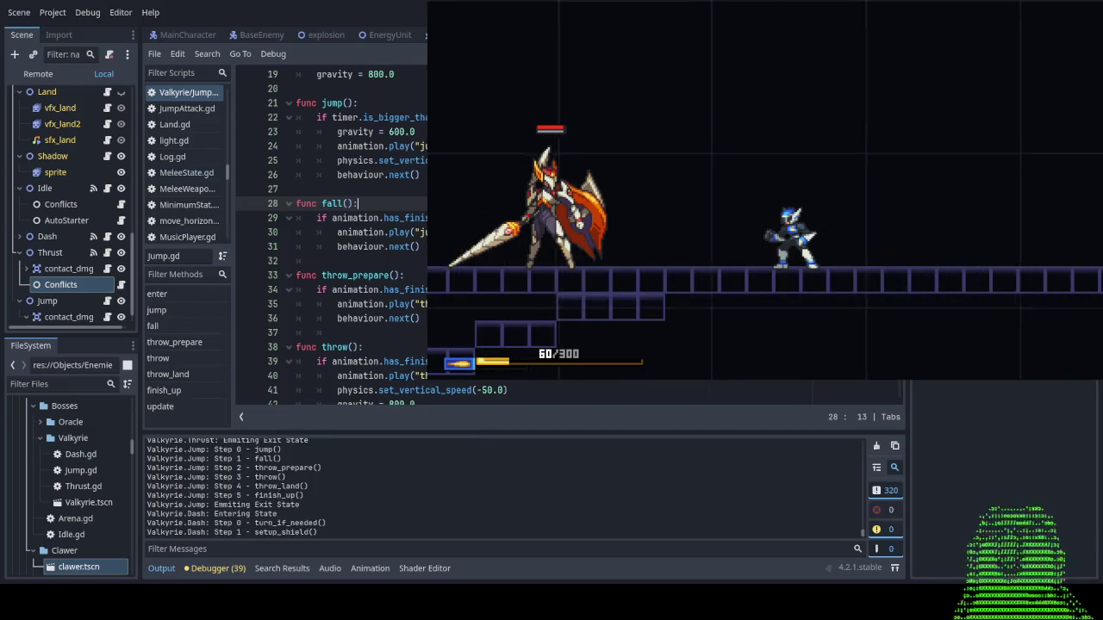
- Paste the gravity line after fall()'s jump_end animation and set it to 400.0
key(Down)
key(Down)
key(End)
key(Return)
key(ctrl+v)
key(Left)
key(Left)
key(Left)
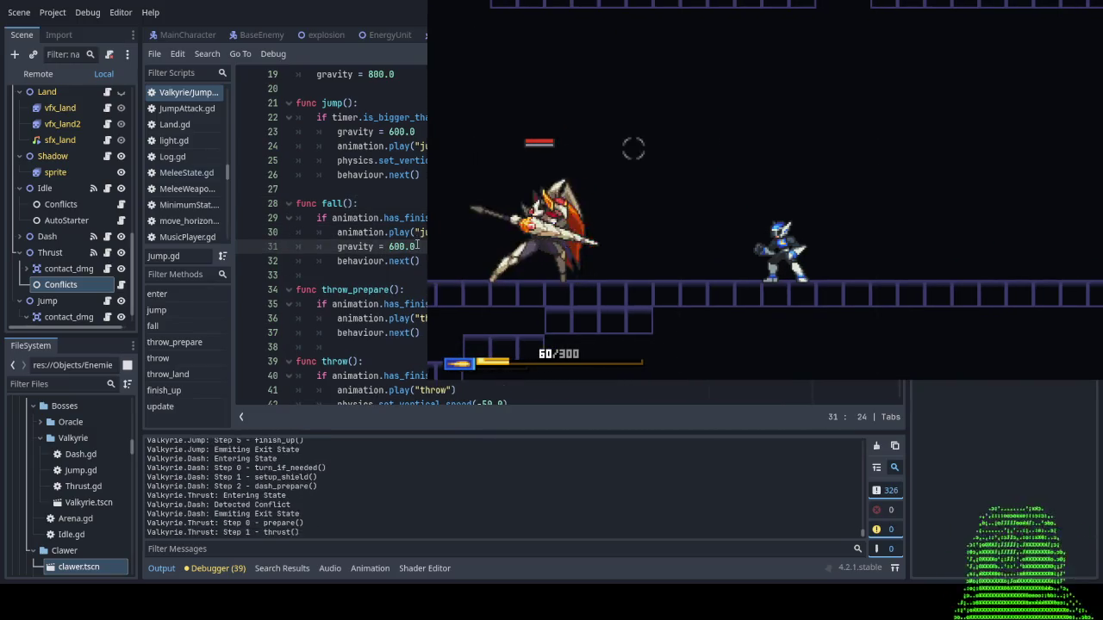
key(Delete)
text(3)
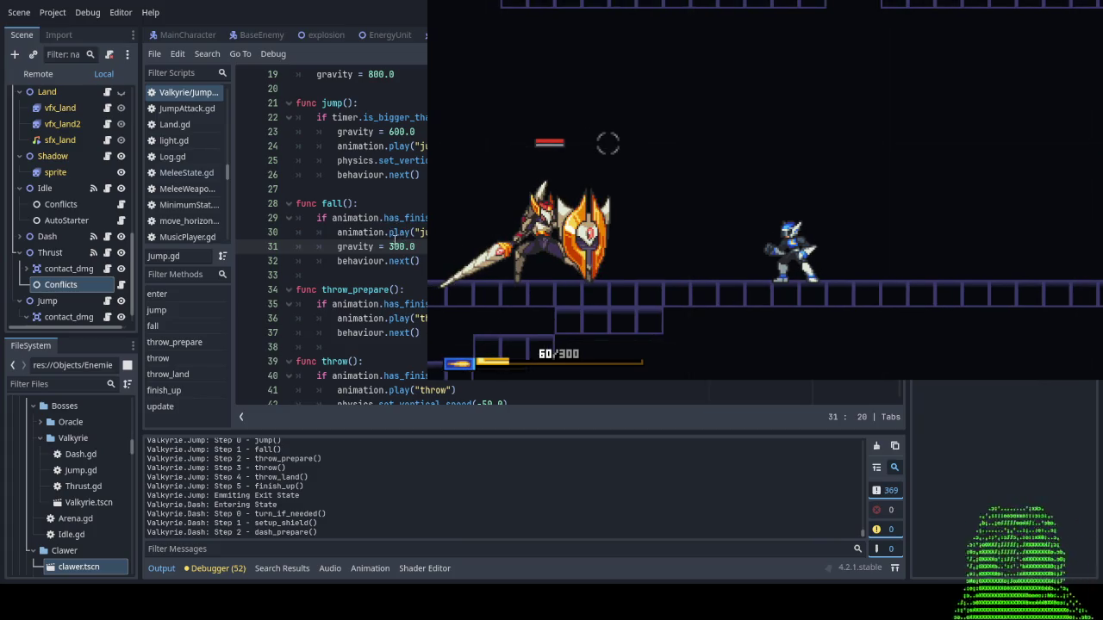
key(BackSpace)
text(4)
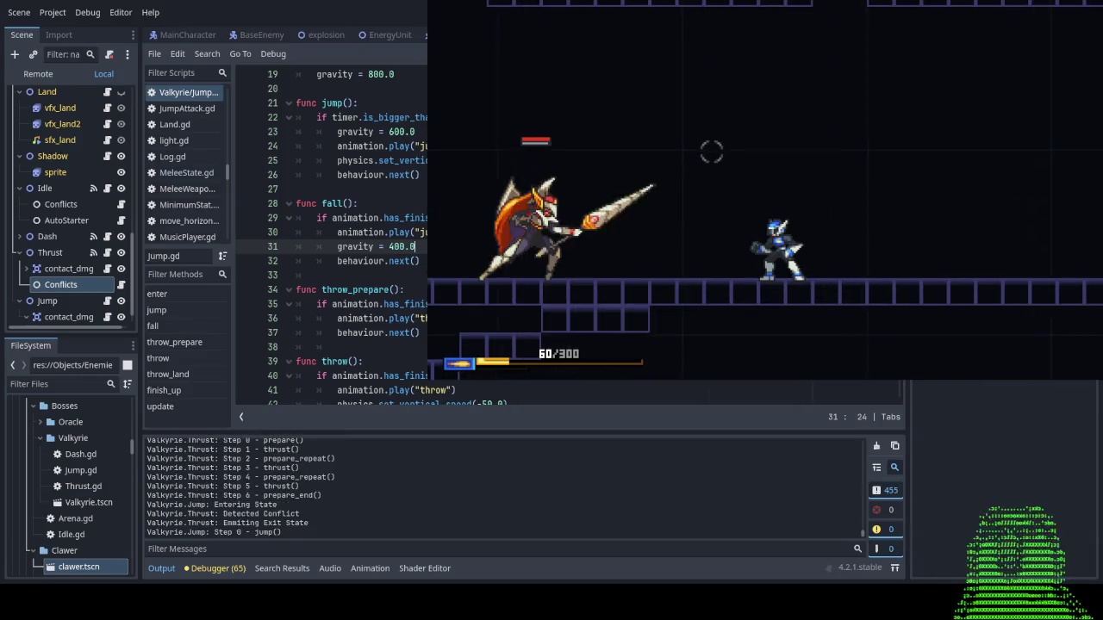
- Copy fall()'s gravity line into throw_prepare() after its animation line
key(shift+Up)
key(ctrl+c)
key(Down)
key(Down)
key(Down)
key(ctrl+v)
key(Left)
key(Left)
key(Left)
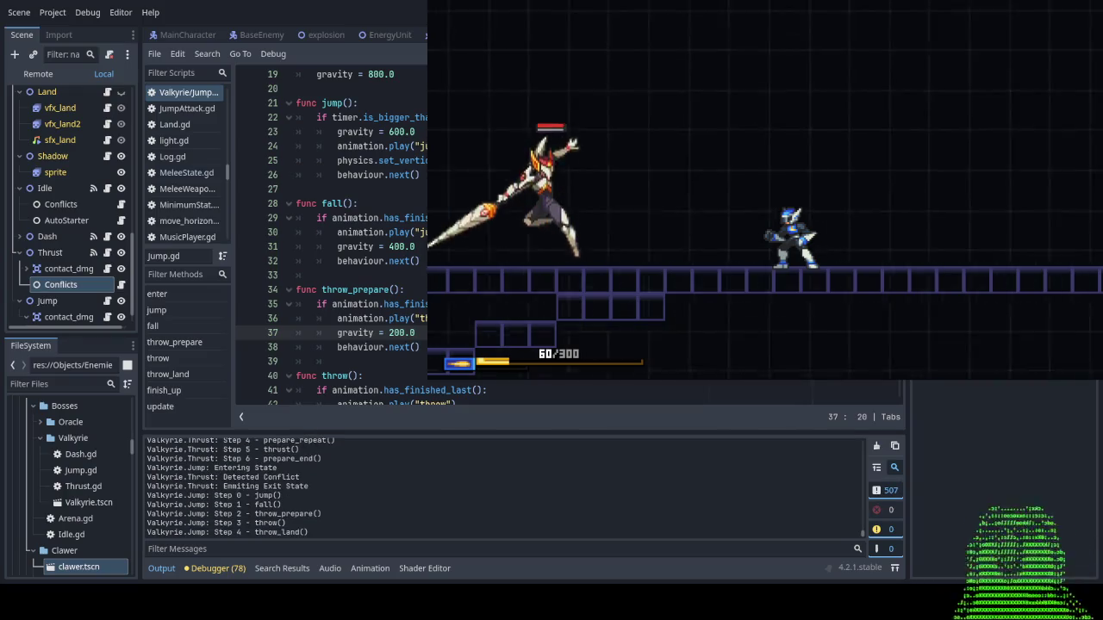
- Add a parenthesis in throw()'s set_vertical_speed call and change throw()'s gravity to 700.0
scroll(332, 233, down, 1)
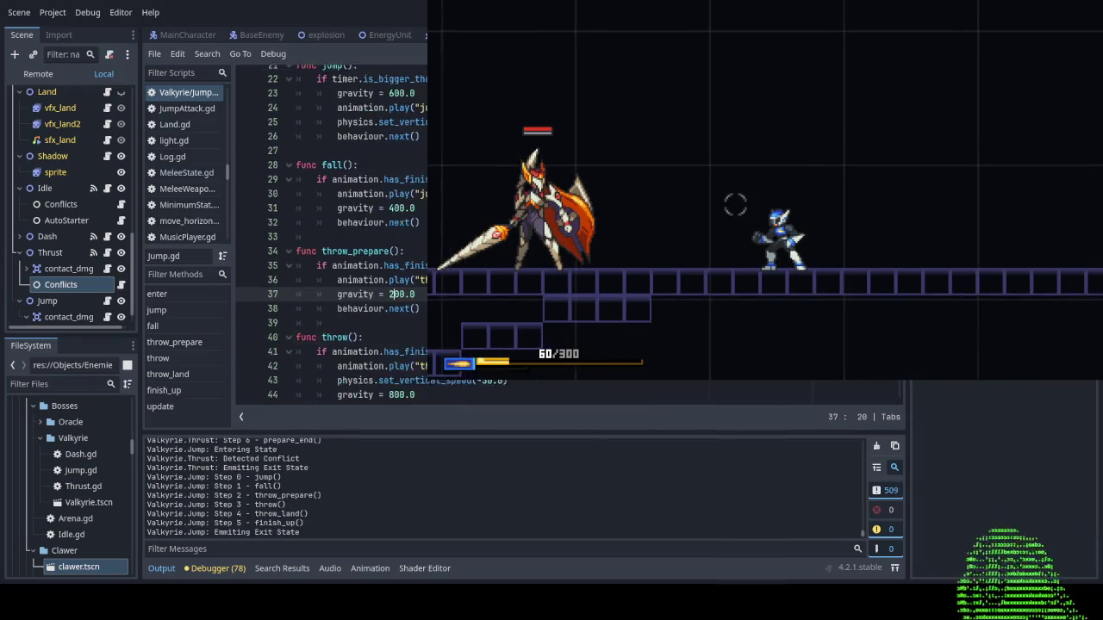
scroll(331, 233, down, 3)
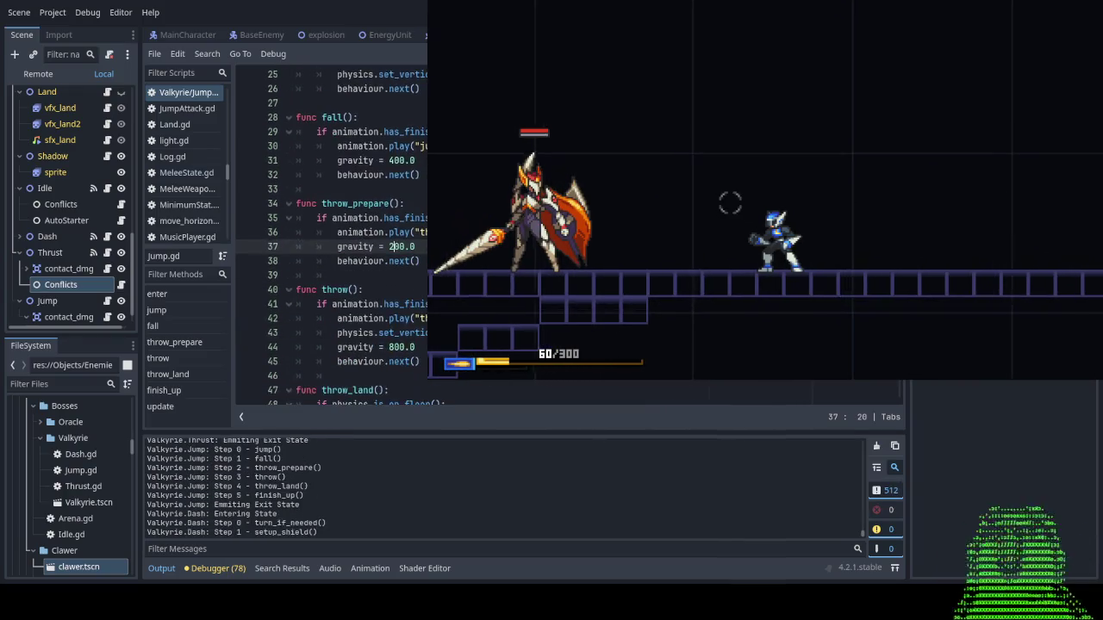
click(487, 290)
text(()
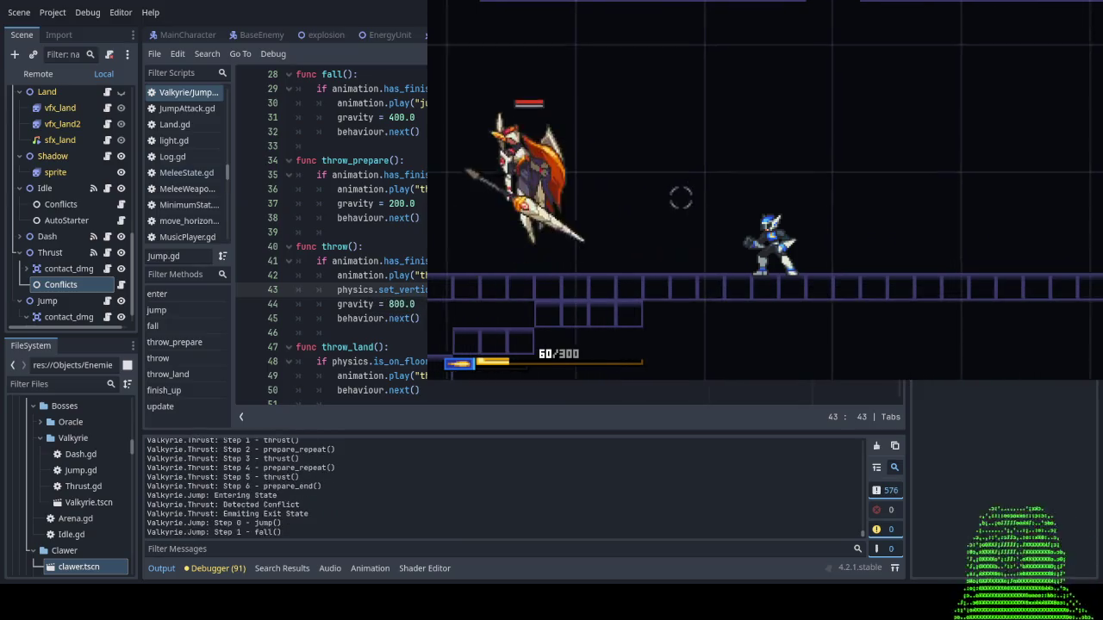
click(395, 304)
key(BackSpace)
text(7)
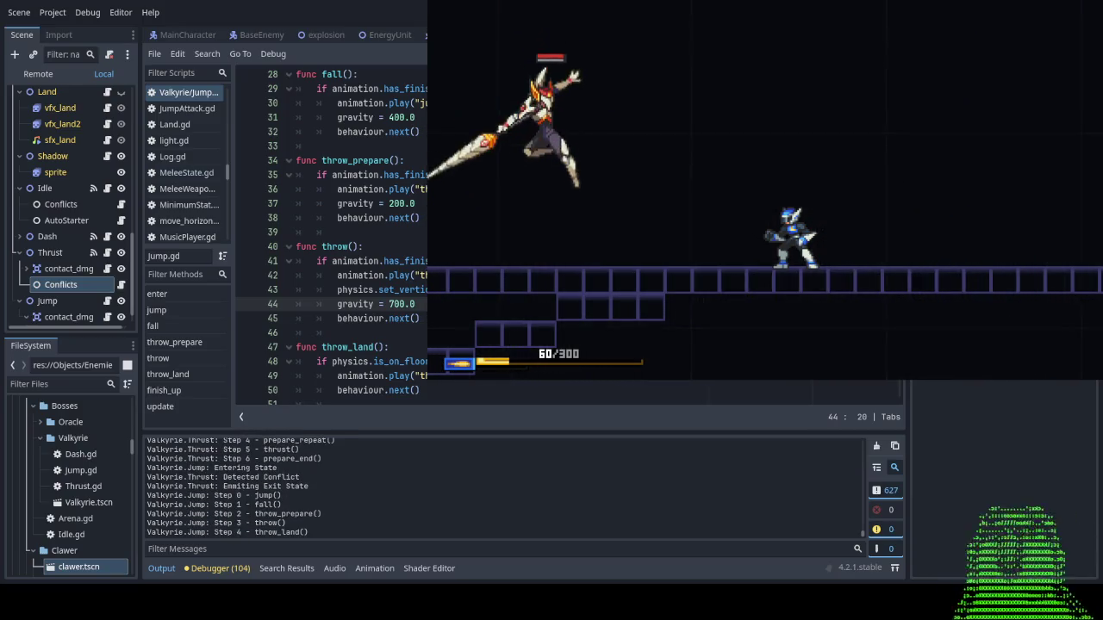
- Review jump()'s timer condition and vertical speed line while the boss cycles its attacks
scroll(327, 233, up, 10)
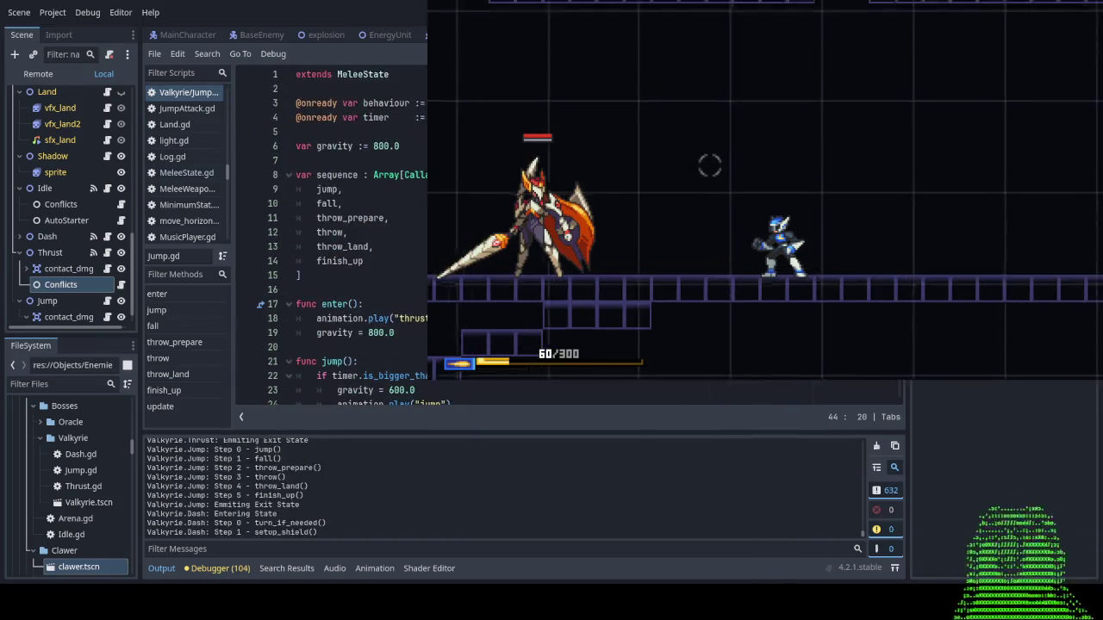
click(420, 332)
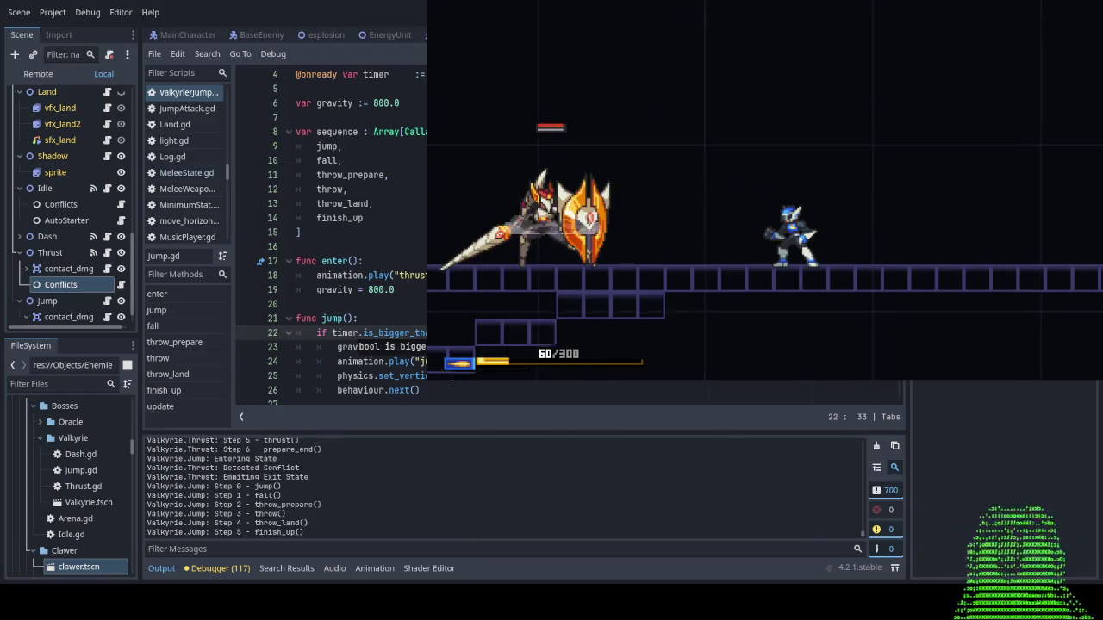
scroll(381, 255, down, 2)
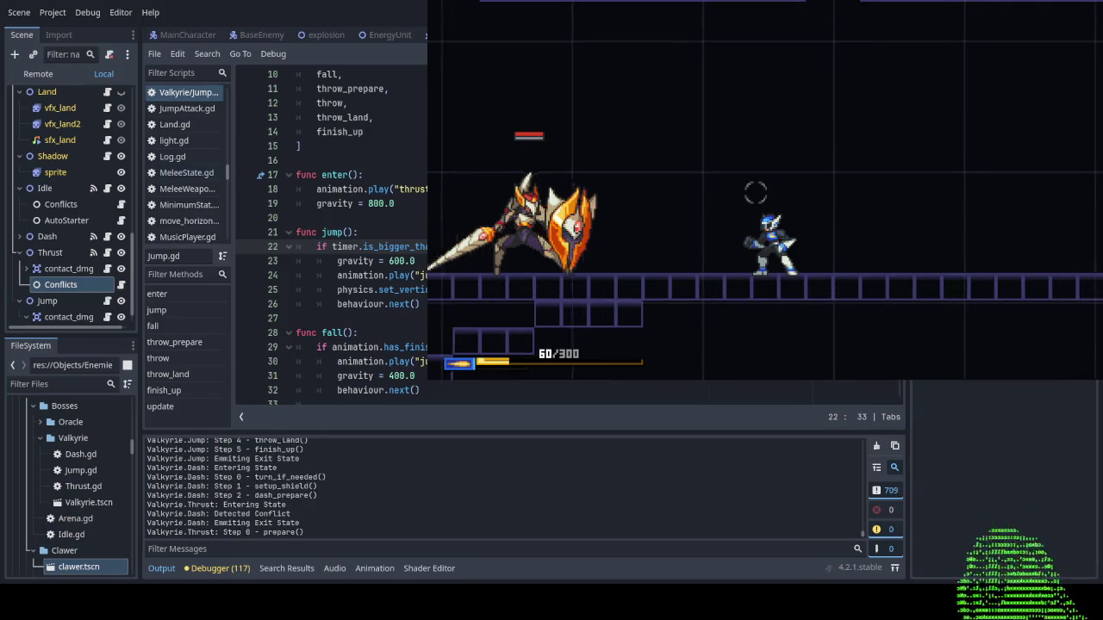
key(Down)
key(Down)
key(Down)
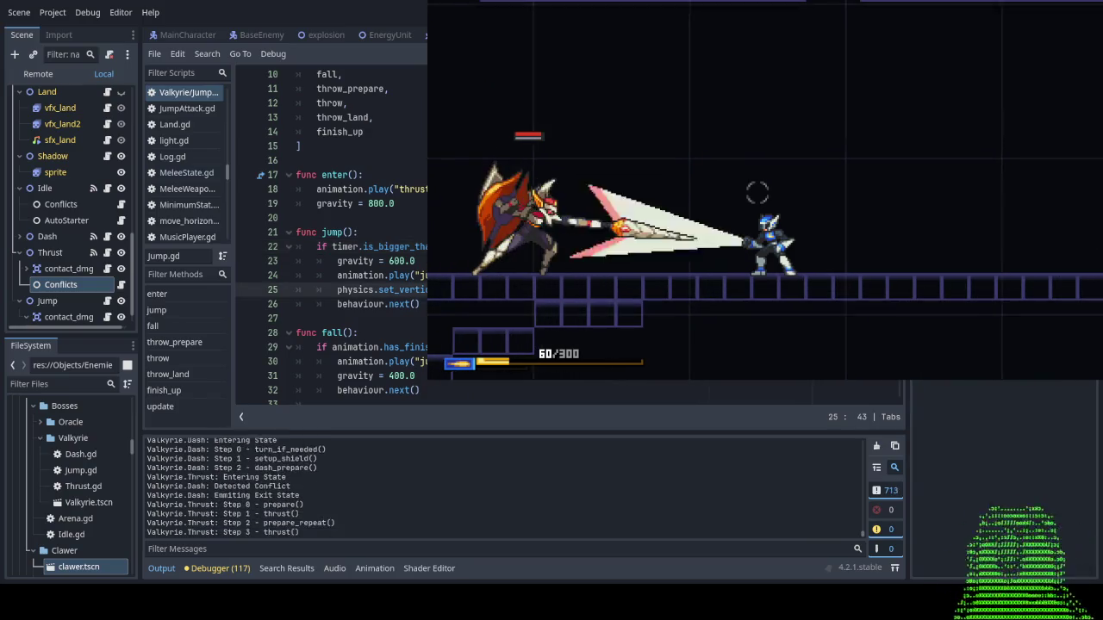
scroll(332, 232, up, 2)
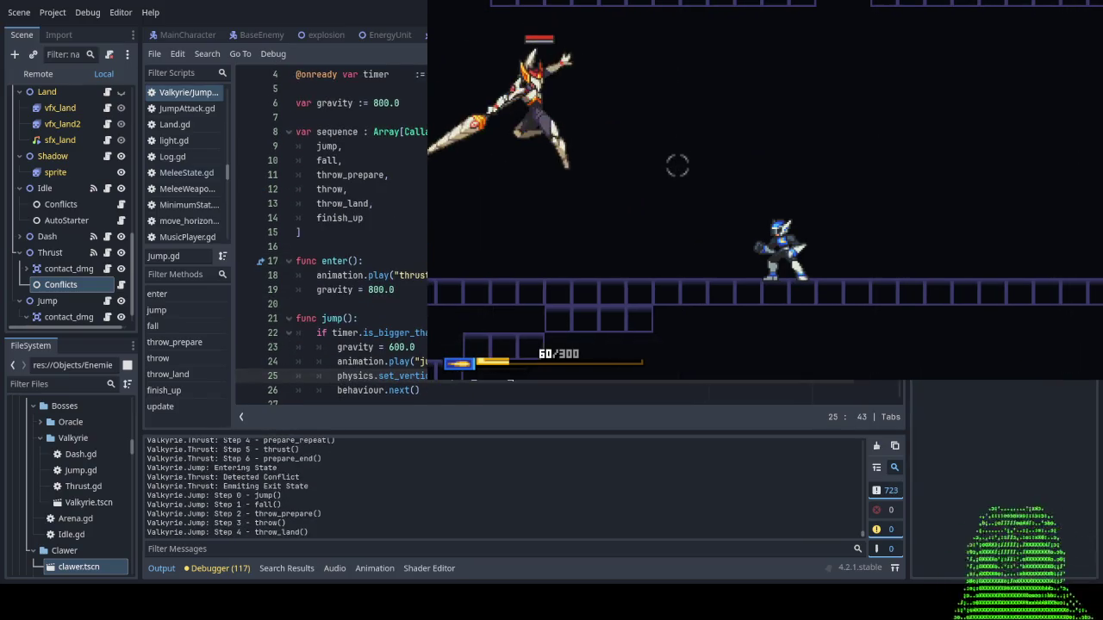
scroll(332, 232, down, 1)
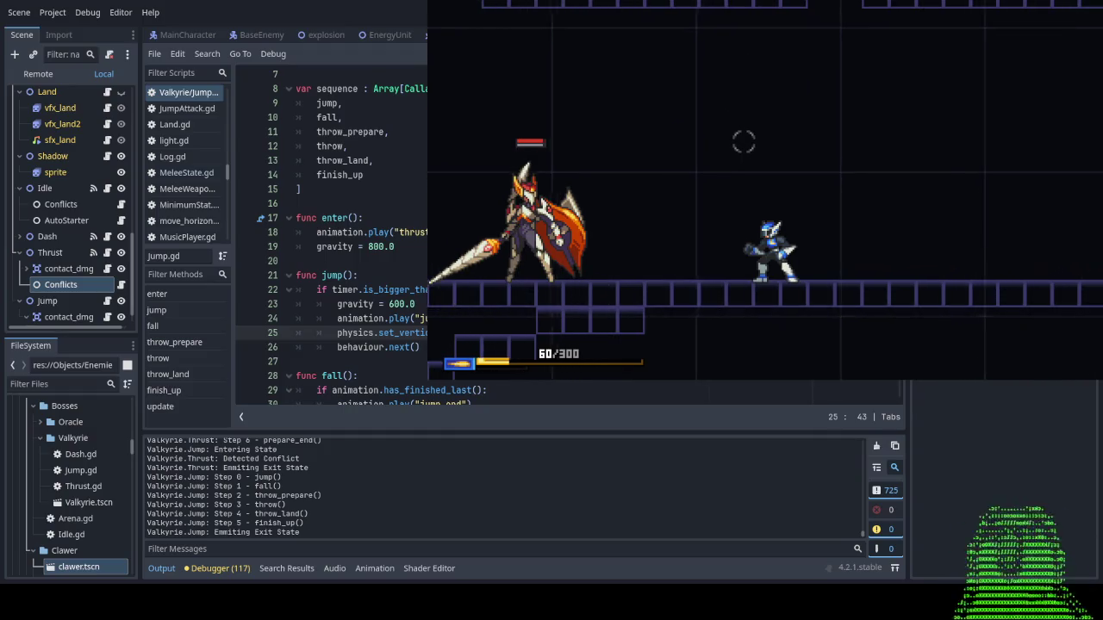
- Add physics.turn_towards_player() as the first line of enter()
click(345, 231)
click(366, 218)
key(Return)
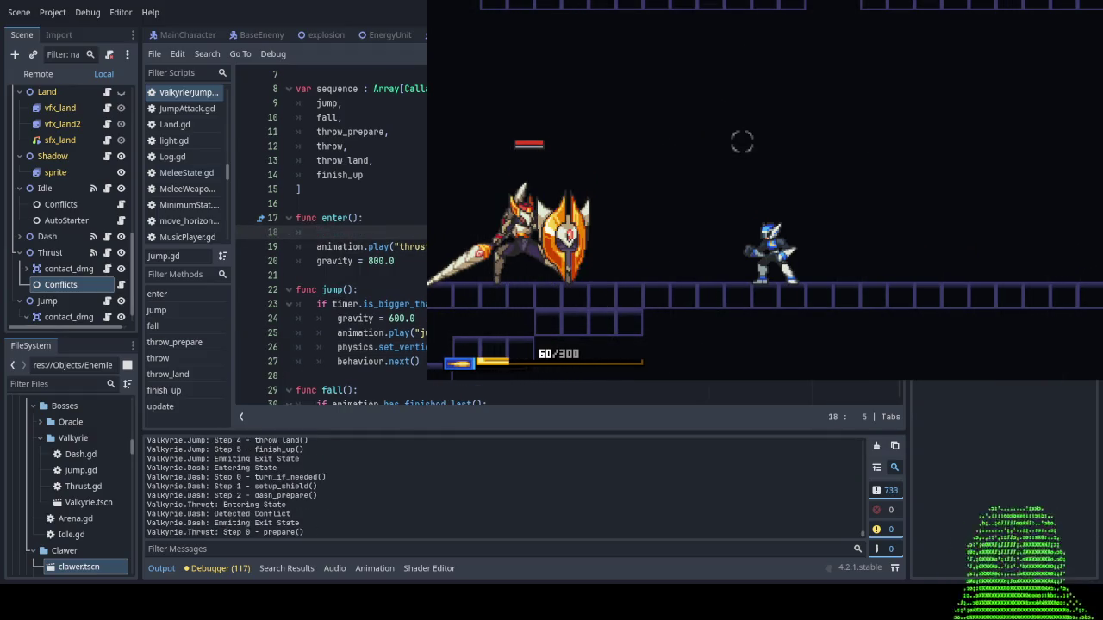
text(physics.)
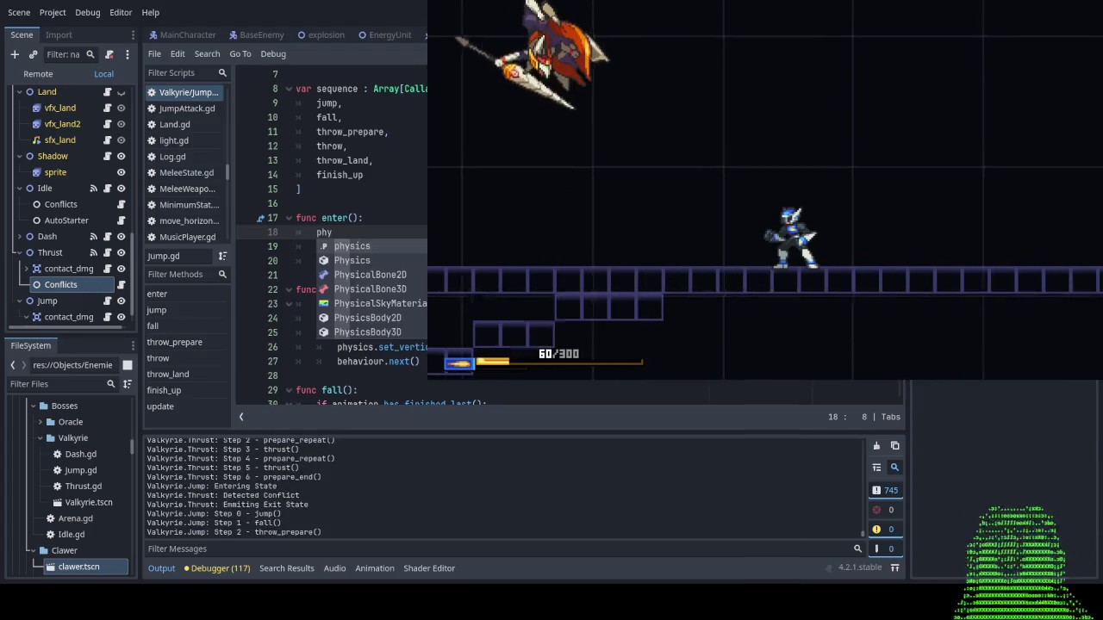
text(turn)
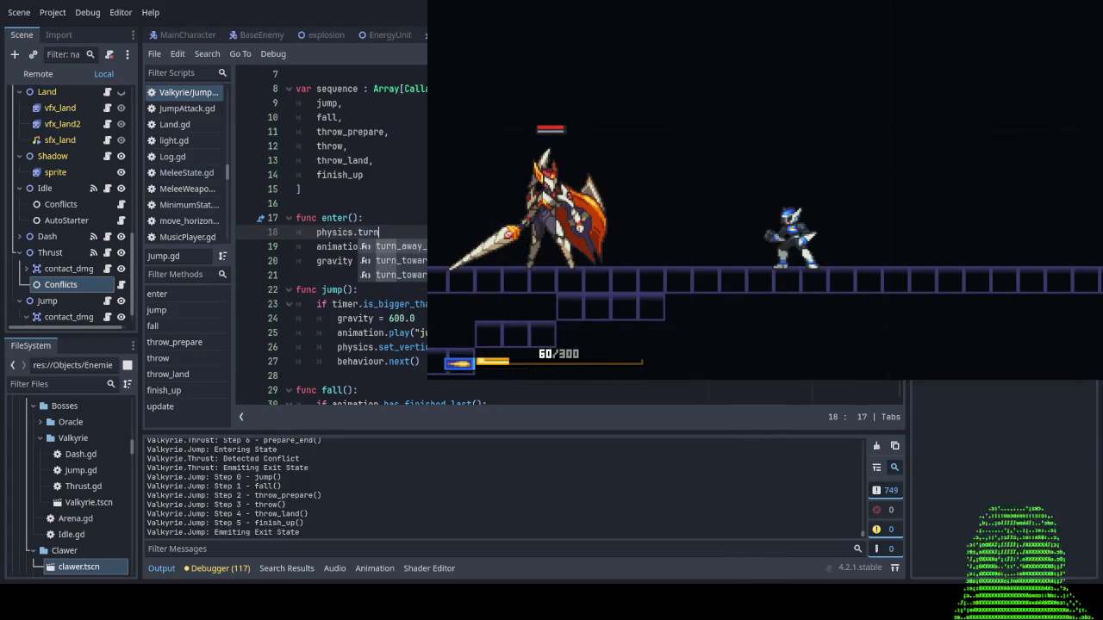
key(Down)
key(Return)
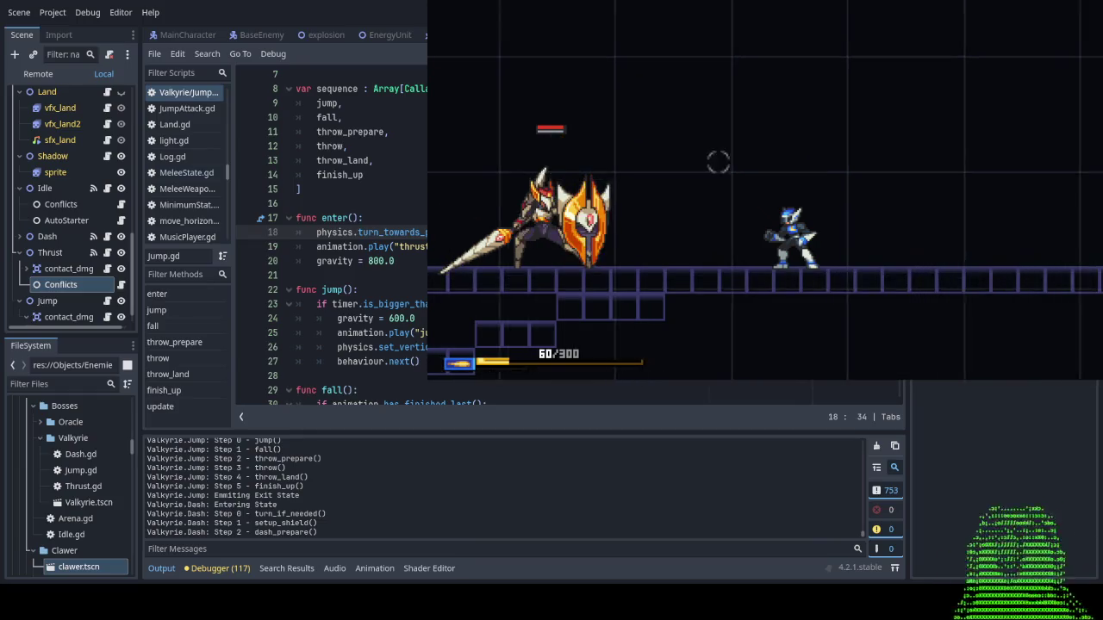
- Add physics.set_horizontal_speed_foward(-50.0) after jump()'s vertical speed call, save Jump.gd, and stop the game
key(Down)
key(Down)
key(Down)
key(Up)
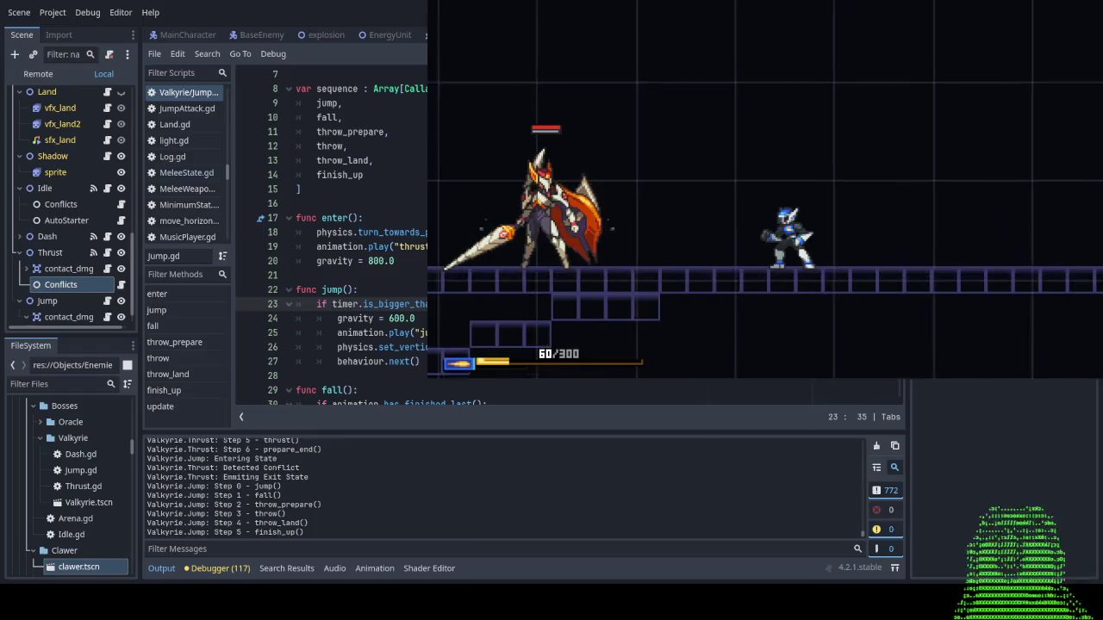
key(Down)
key(Down)
key(Down)
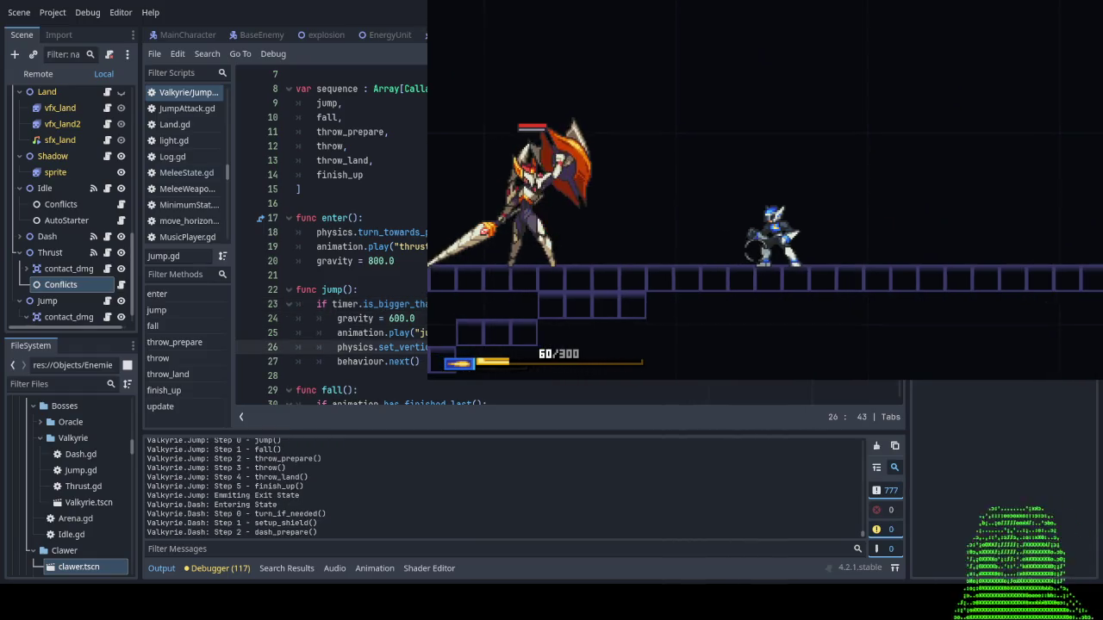
key(Return)
text(physics.)
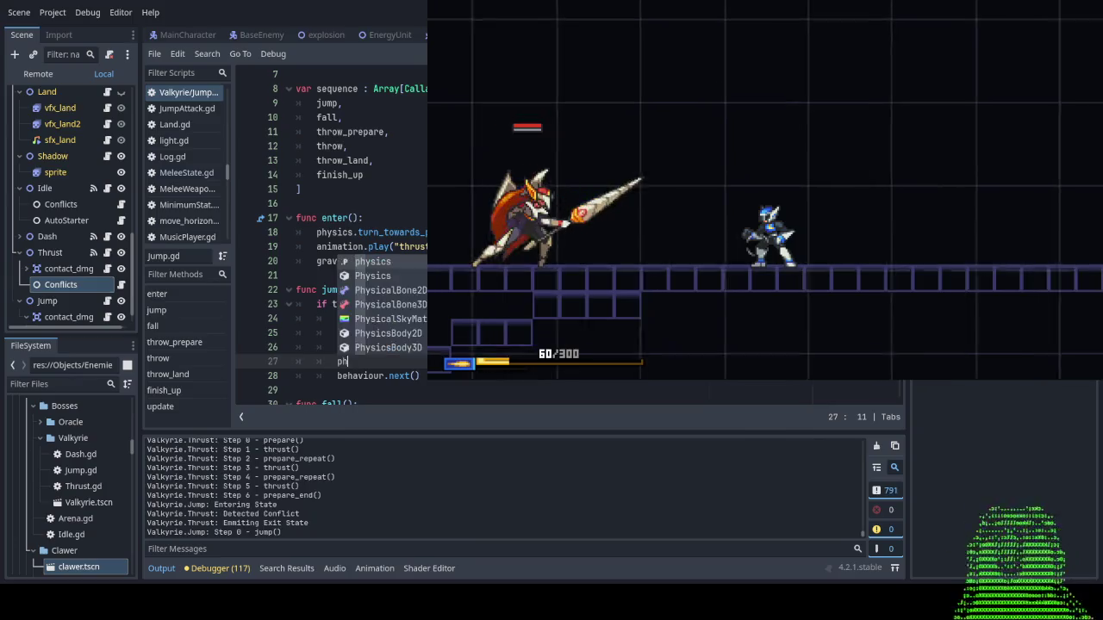
text(set_)
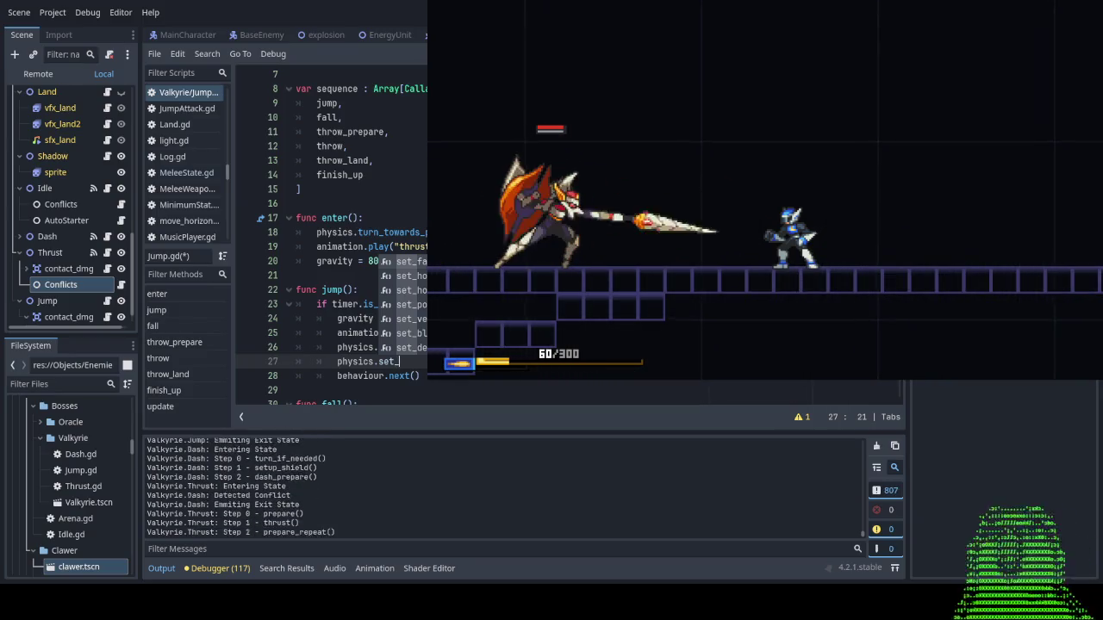
text(ho)
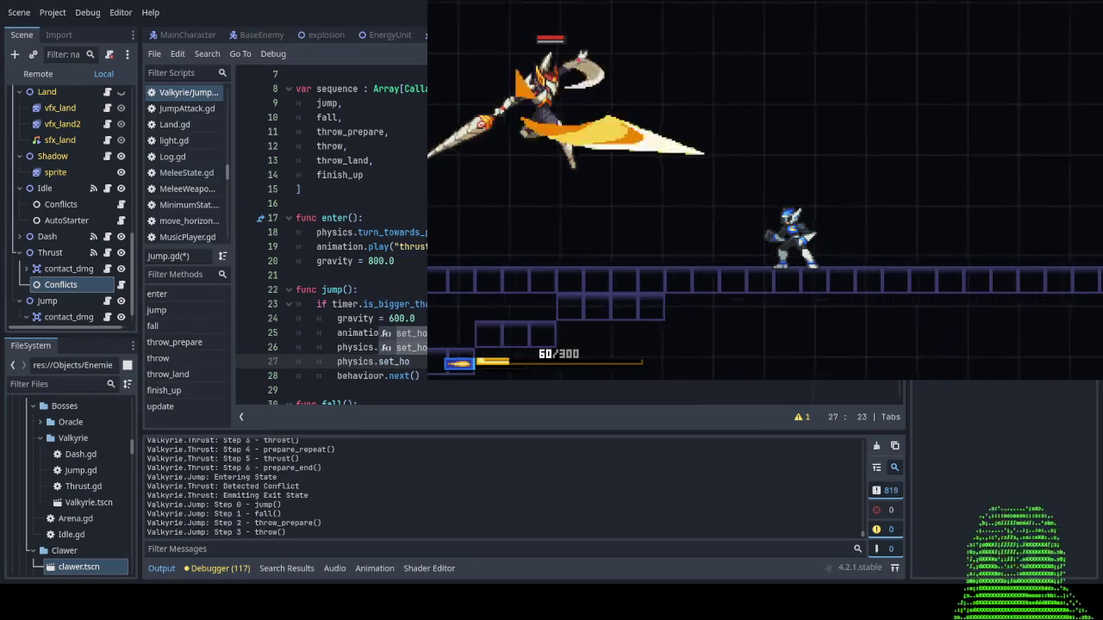
key(Return)
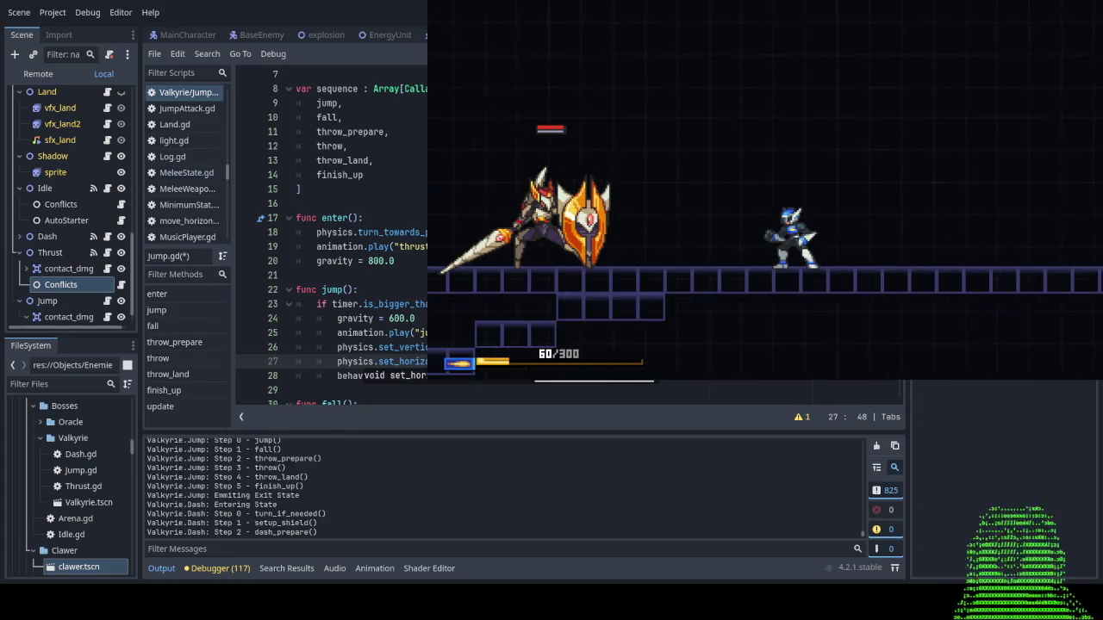
text(0.)
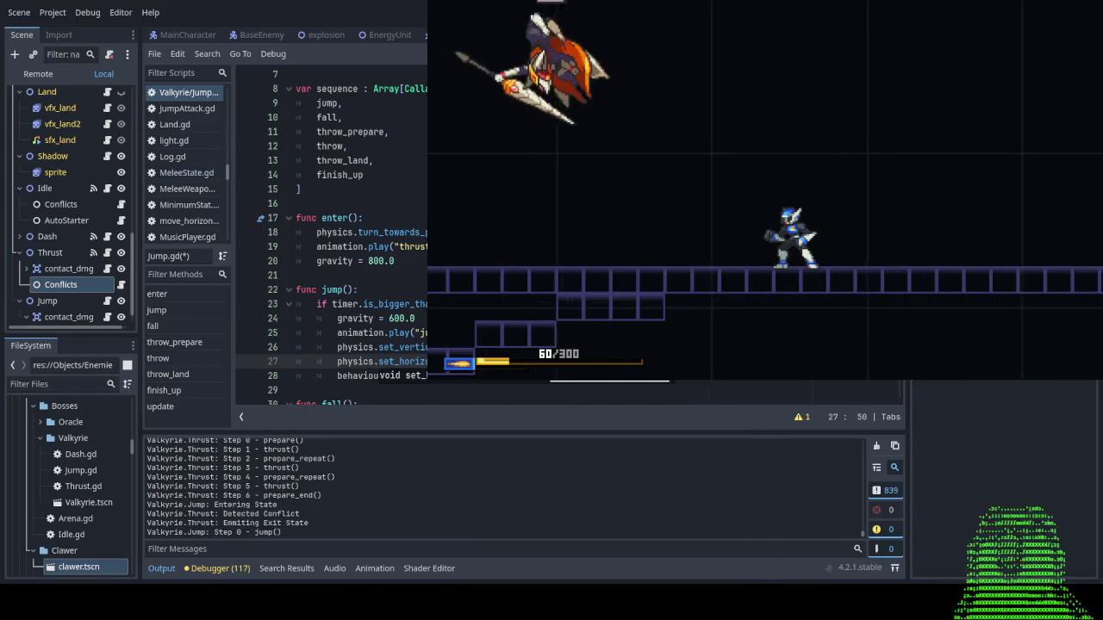
key(ctrl+s)
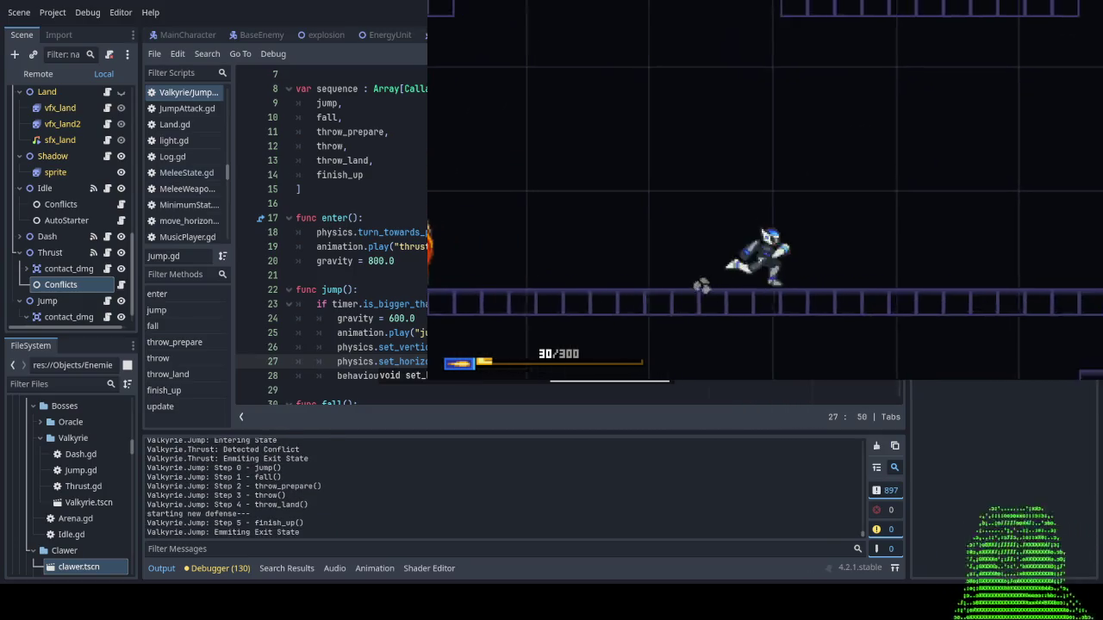
key(F8)
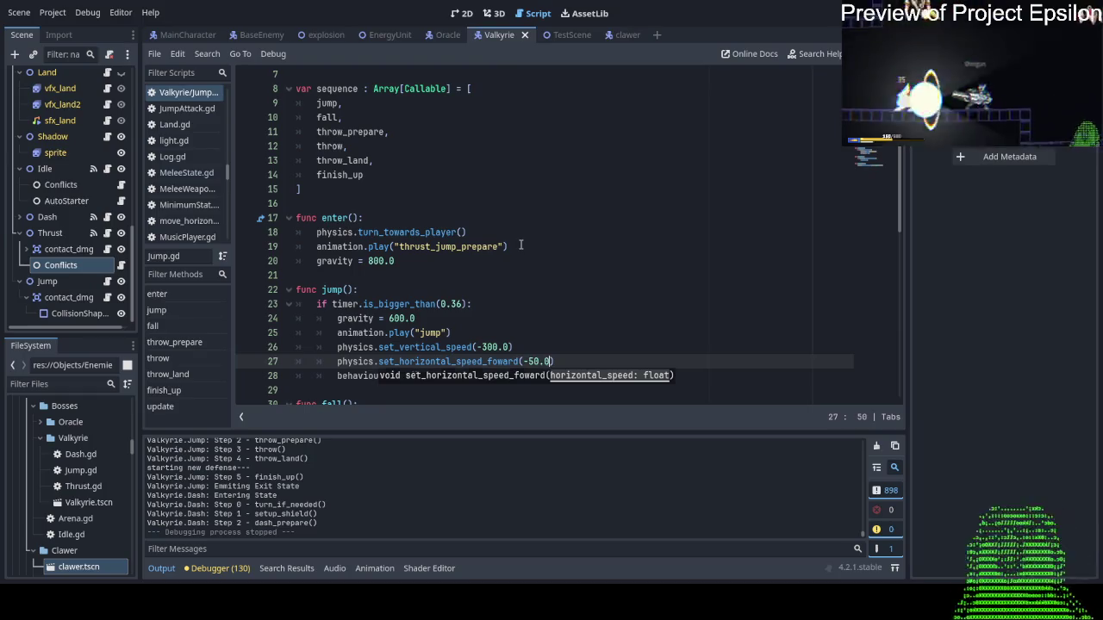
- Copy the set_horizontal_speed_foward line into throw() with the value -25.0
scroll(521, 245, down, 4)
drag(570, 189, 575, 181)
key(ctrl+c)
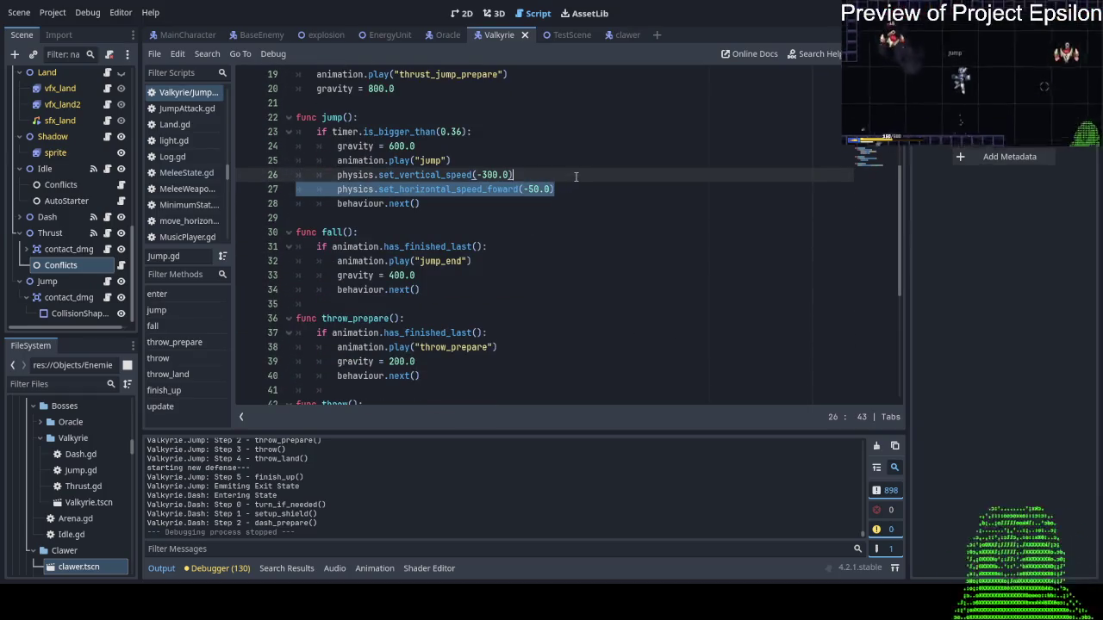
scroll(529, 222, down, 2)
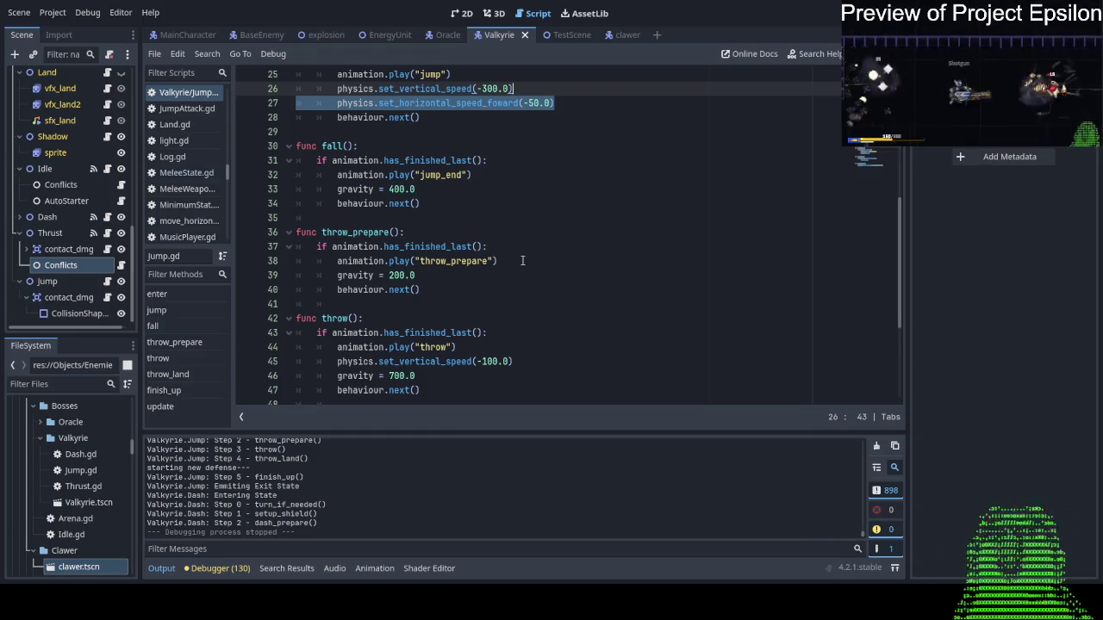
scroll(522, 260, down, 1)
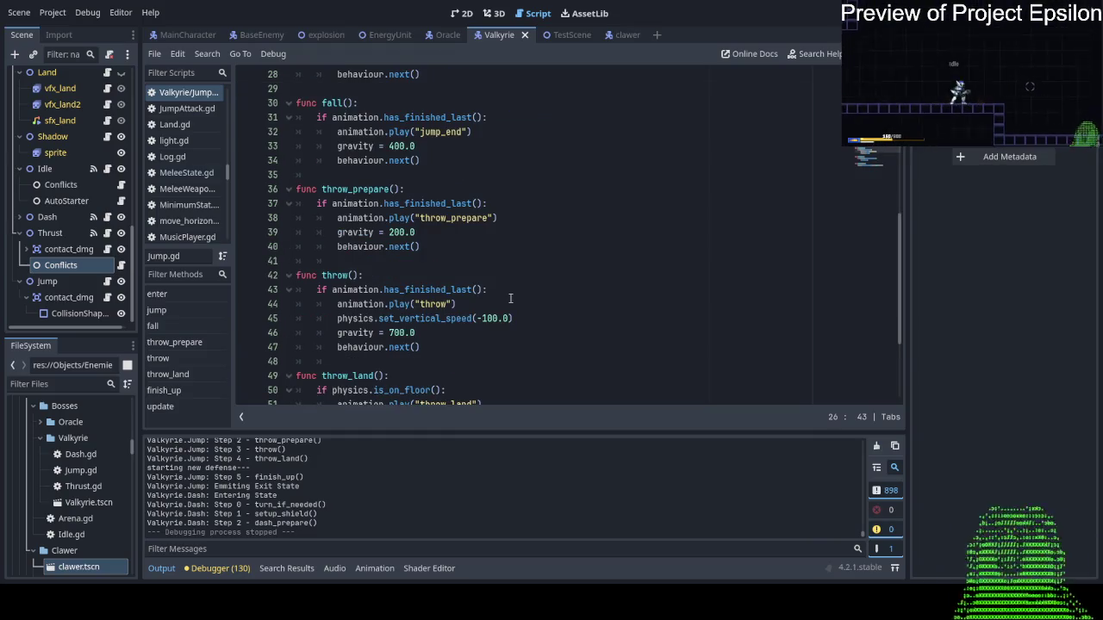
key(Return)
key(ctrl+v)
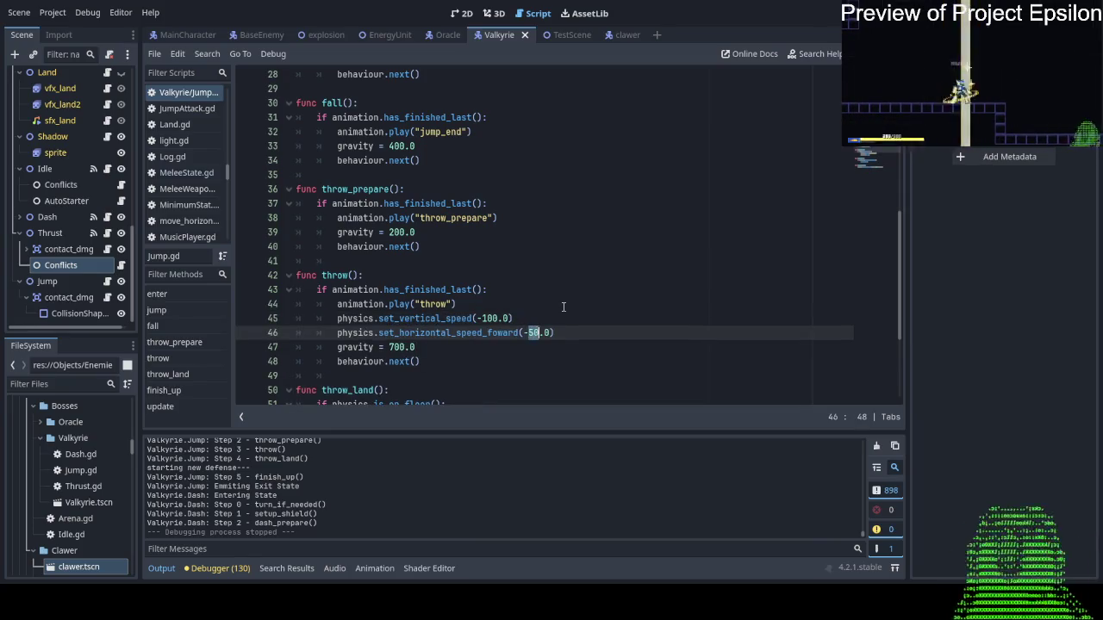
click(589, 316)
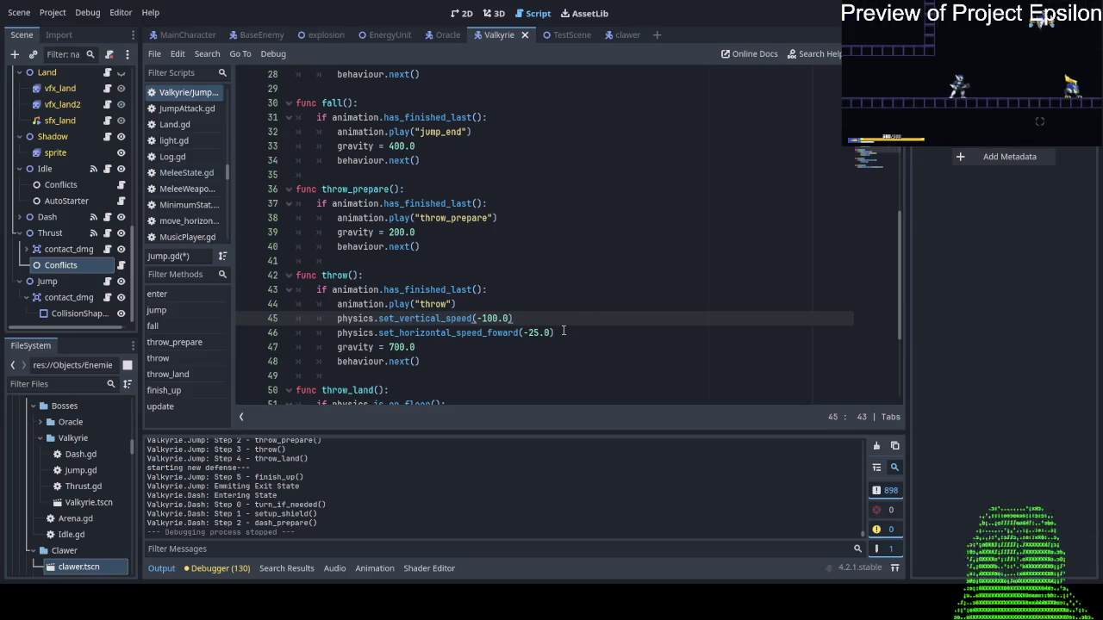
- Add physics.set_horizontal_speed(0) in throw_land() and run the game to playtest
scroll(563, 330, down, 4)
click(525, 260)
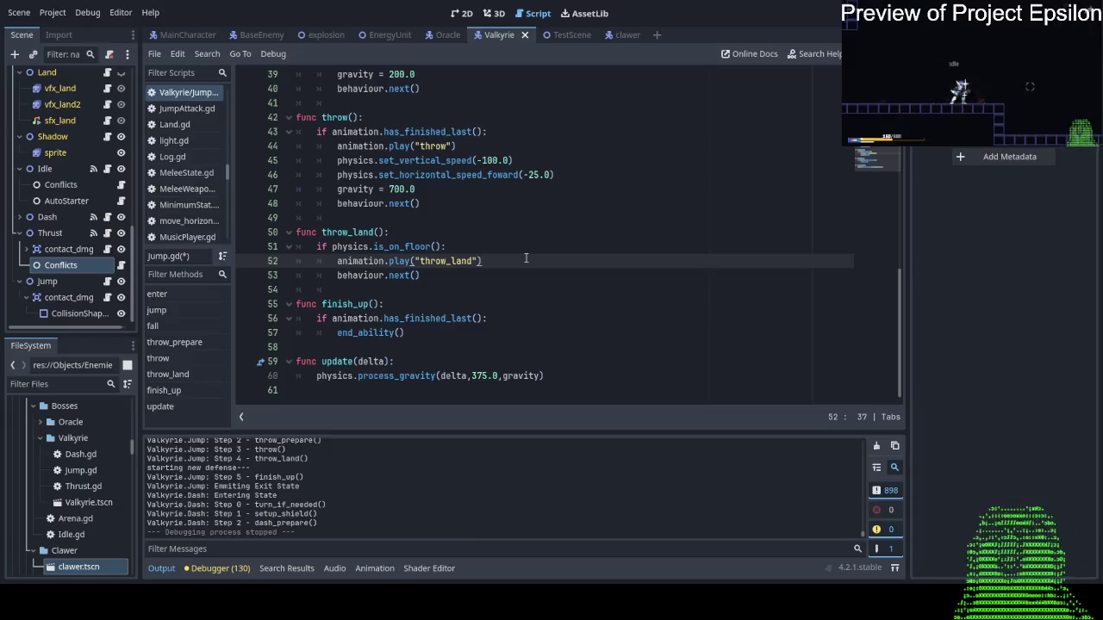
key(Return)
text(ysics.)
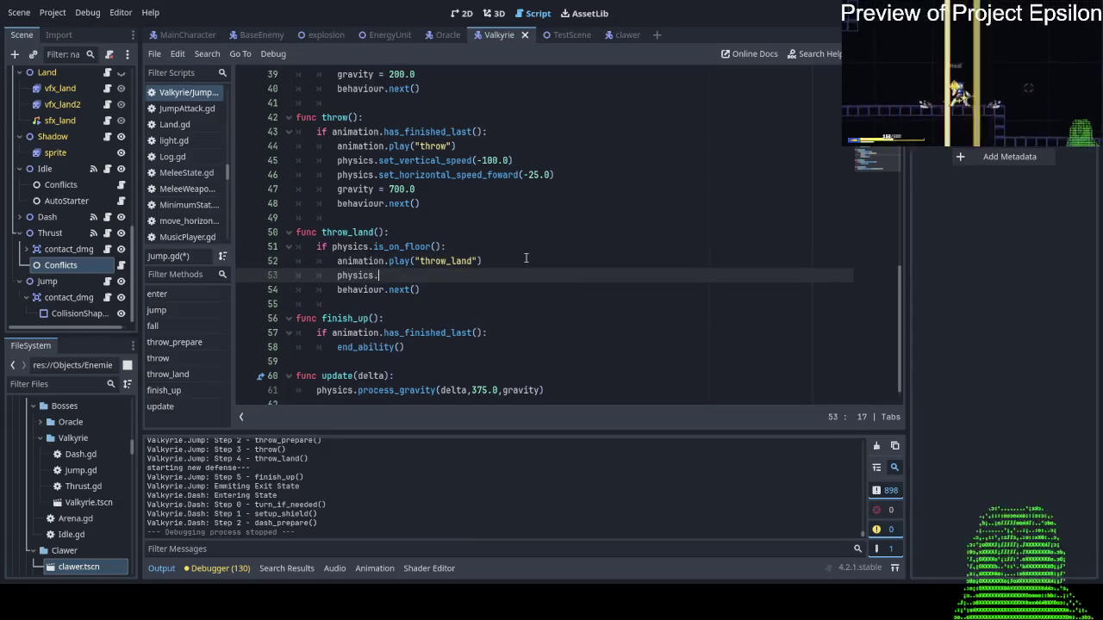
text(set_ho)
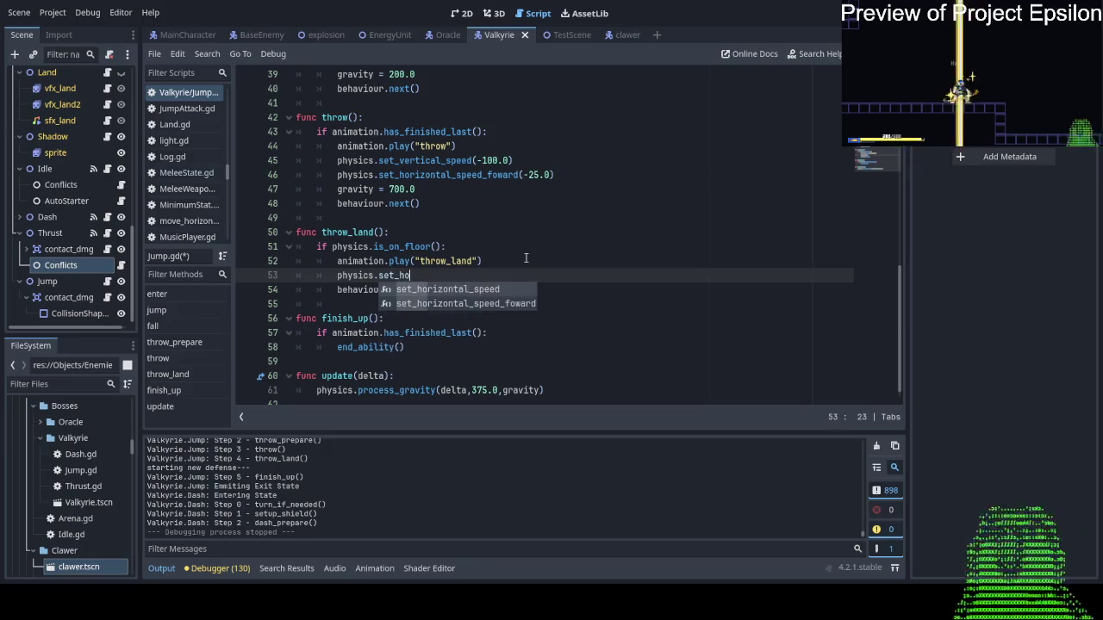
key(Return)
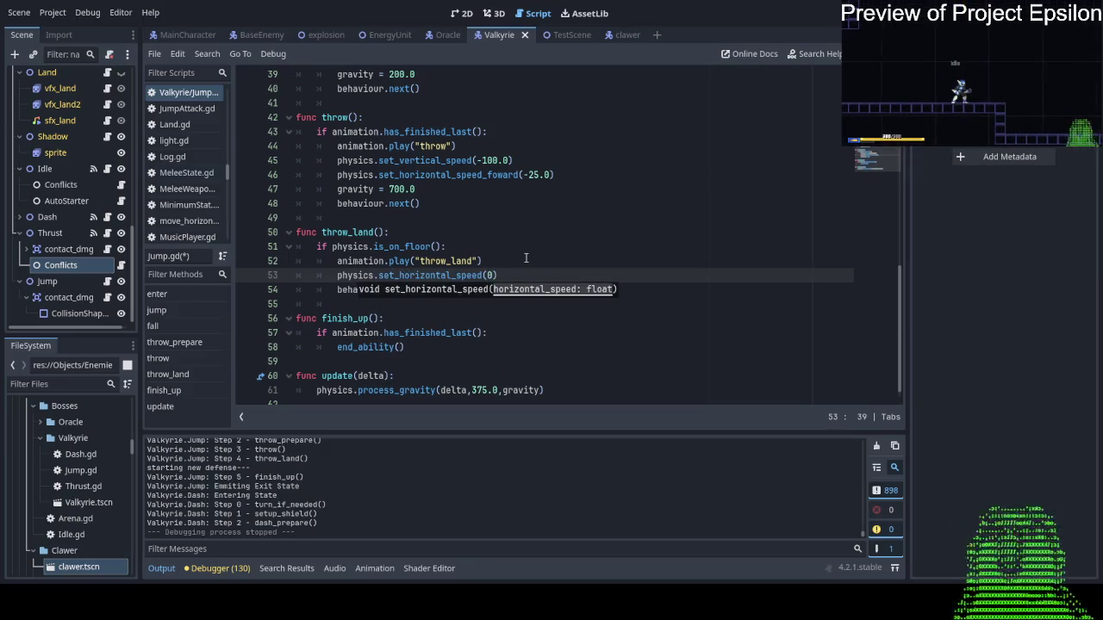
click(526, 257)
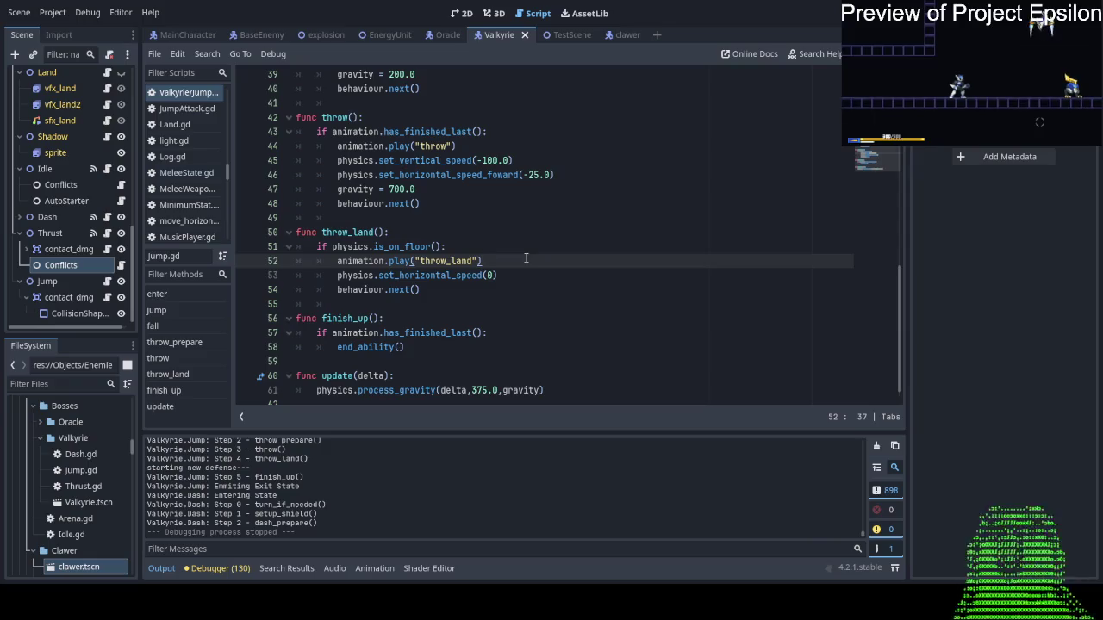
scroll(617, 228, down, 1)
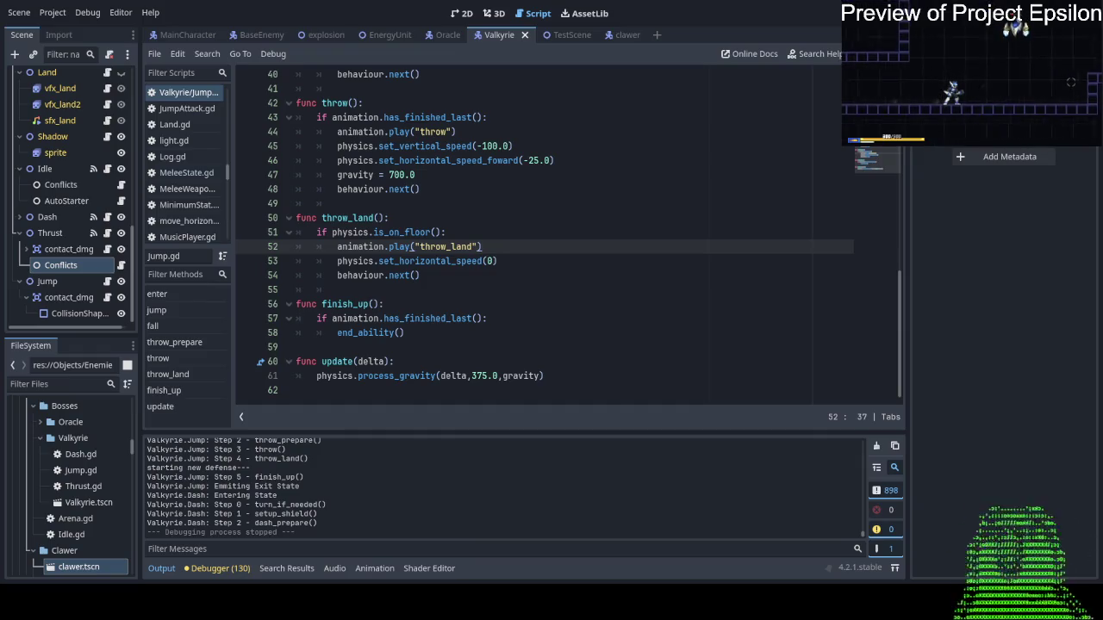
key(F5)
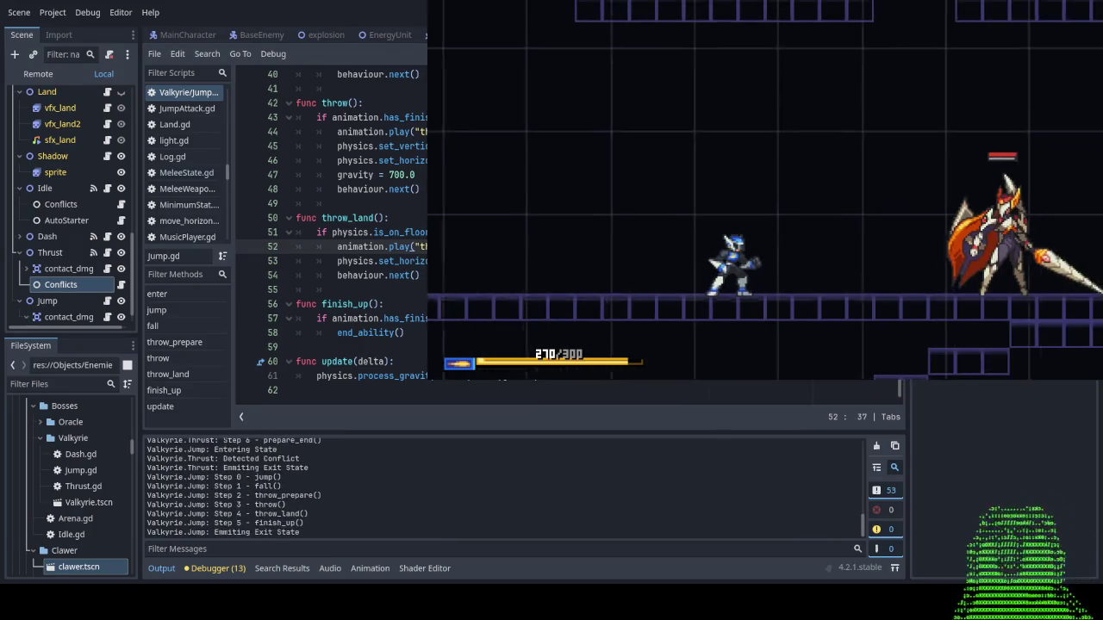
key(F8)
scroll(537, 193, up, 8)
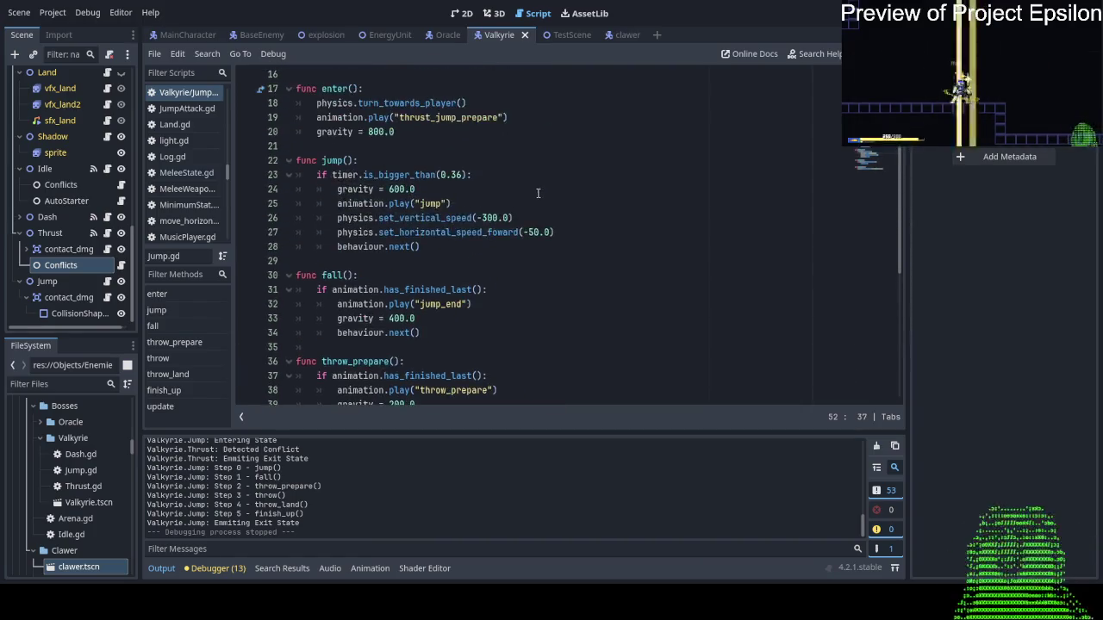
- Move the physics.turn_towards_player() line from enter() to under jump()'s timer check
scroll(505, 198, up, 3)
click(518, 234)
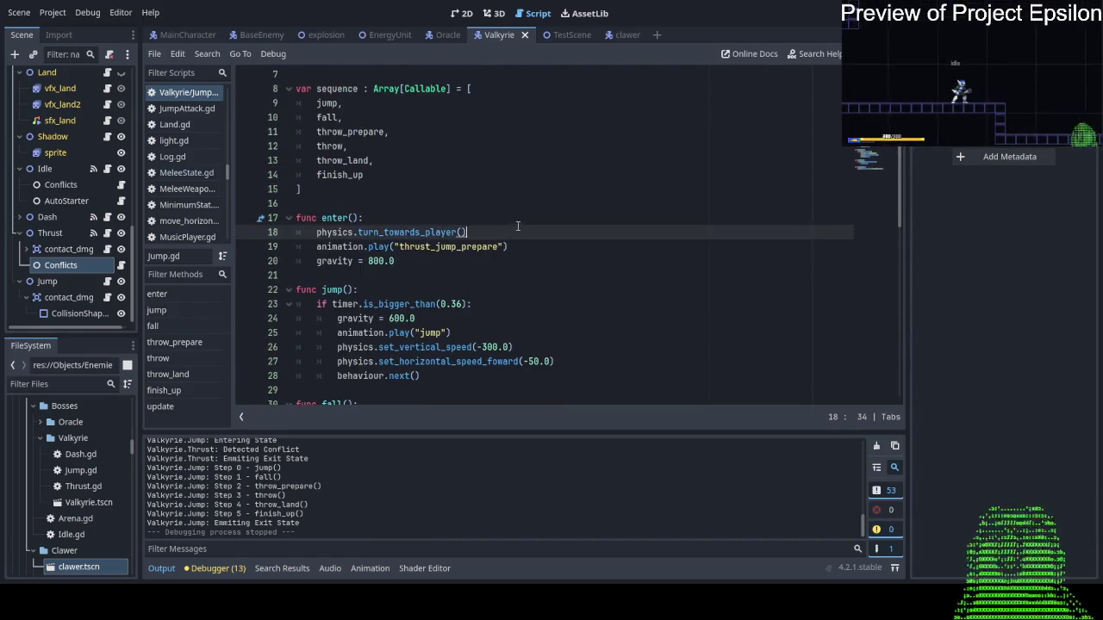
triple_click(518, 234)
key(ctrl+c)
key(BackSpace)
click(533, 290)
key(Return)
key(ctrl+v)
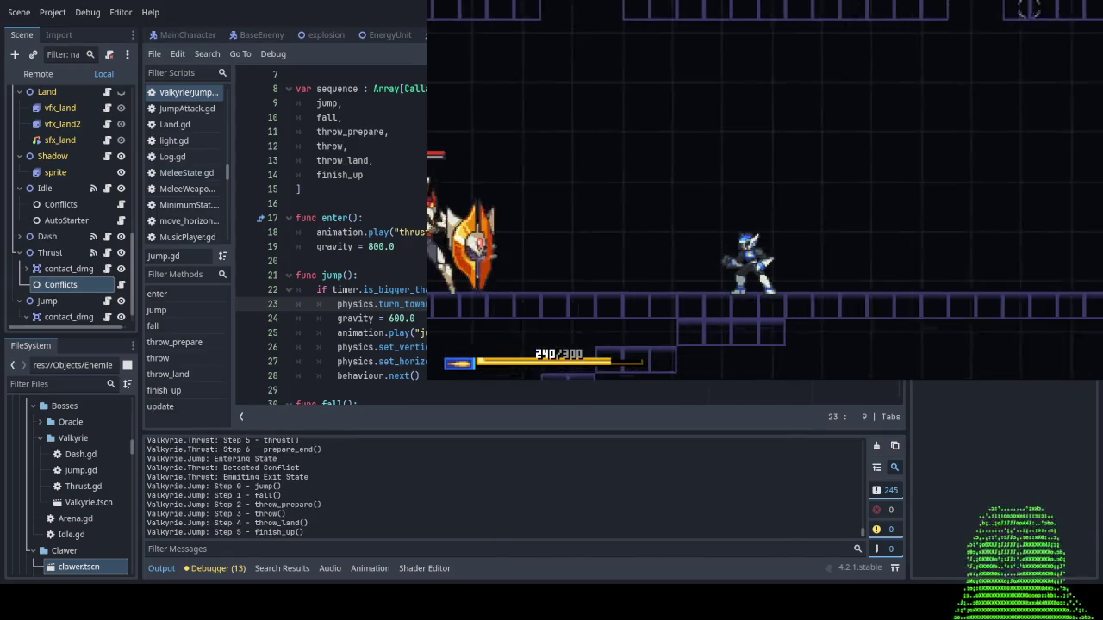
- Change the jump() step's gravity from 400.0 to 800.0
scroll(327, 233, down, 5)
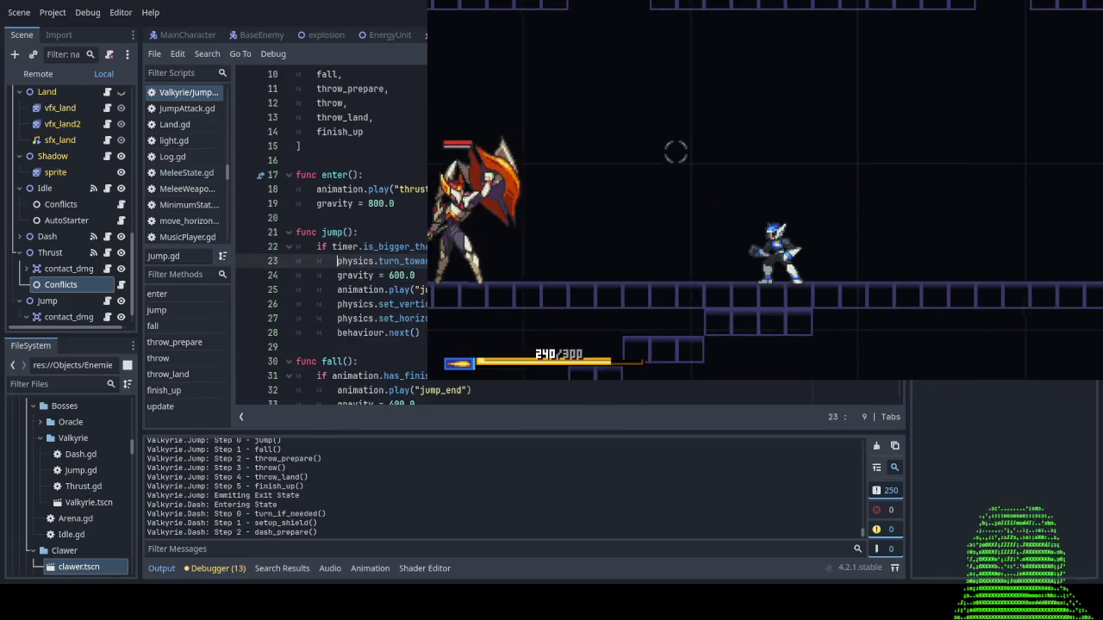
click(389, 188)
key(Delete)
text(8)
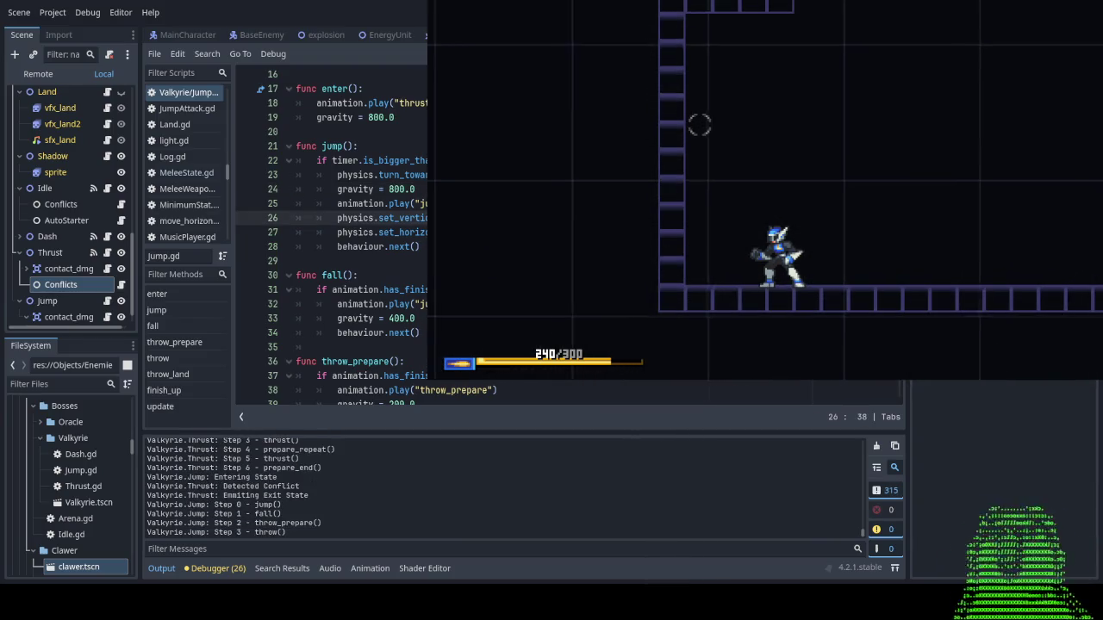
key(Down)
key(Down)
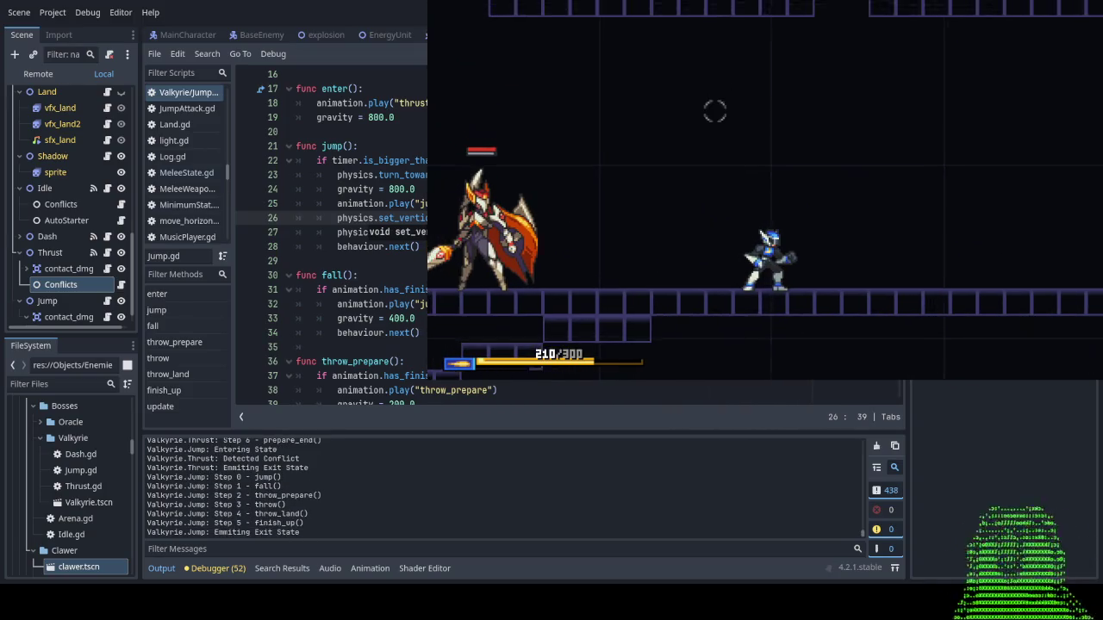
- Go to the fall() gravity line (line 33) to set gravity to 200.0
key(Up)
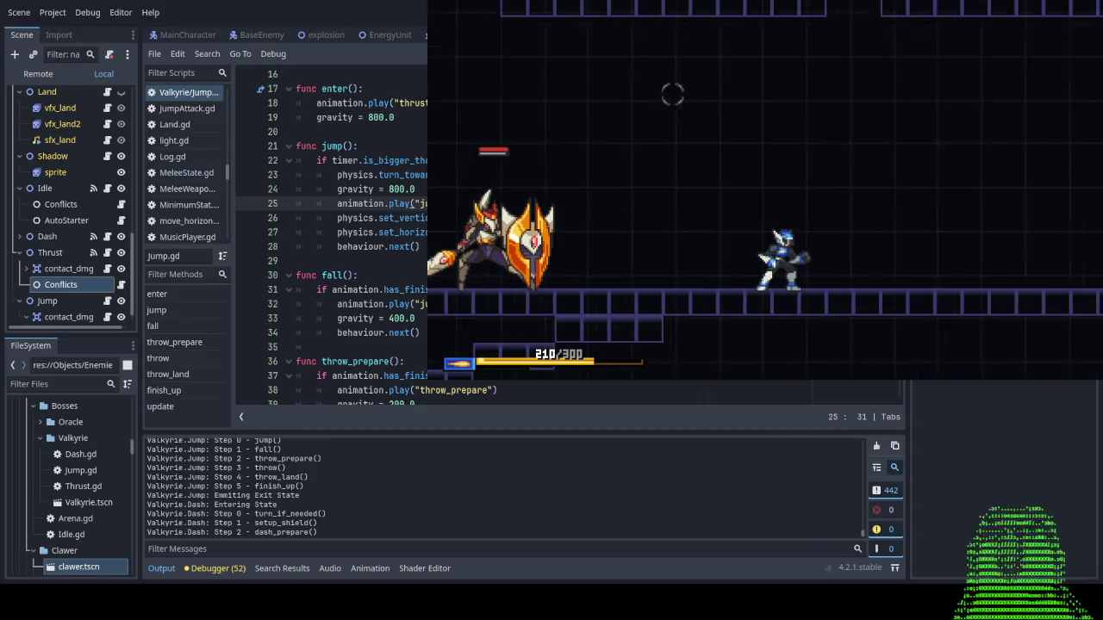
key(Down)
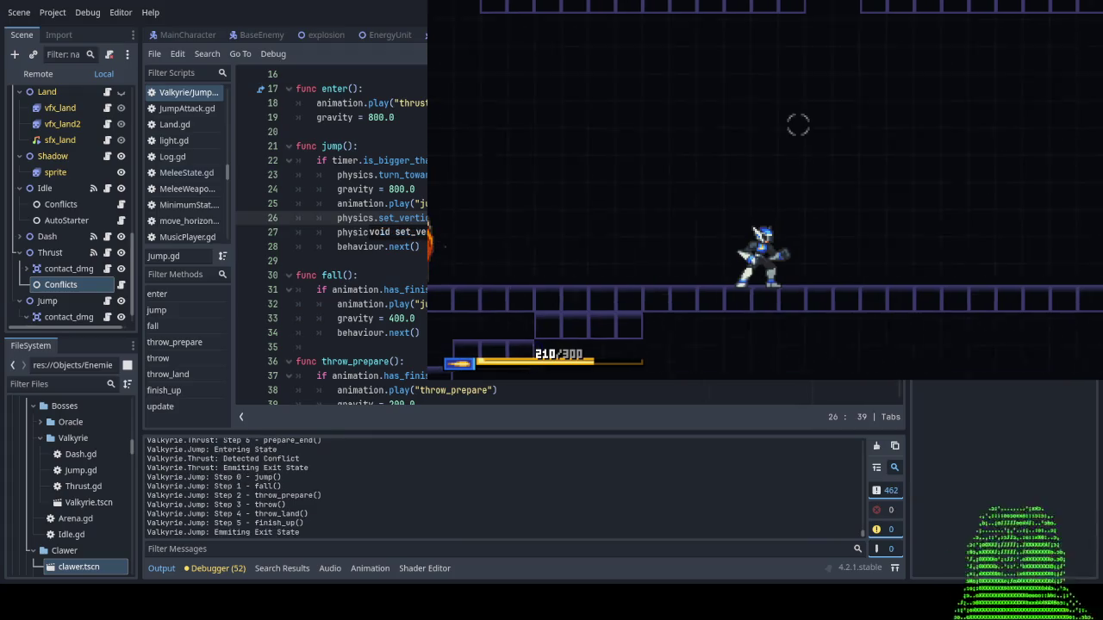
key(Up)
key(Up)
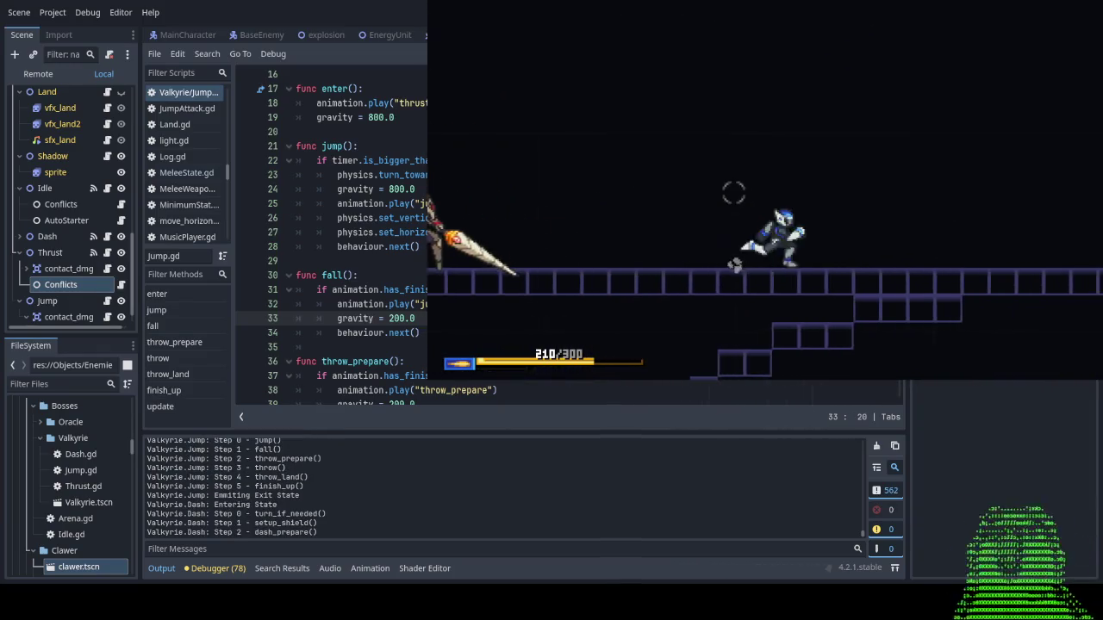
- Change the fall() gravity on line 33 to 400.0, then to 600.0, while testing
key(BackSpace)
text(4)
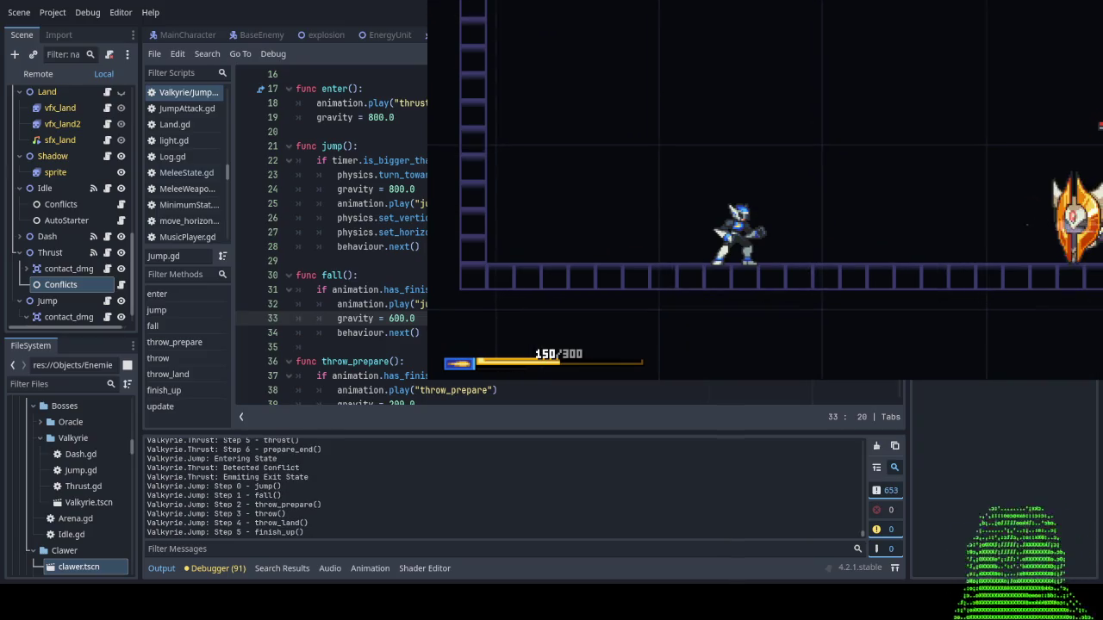
key(Left)
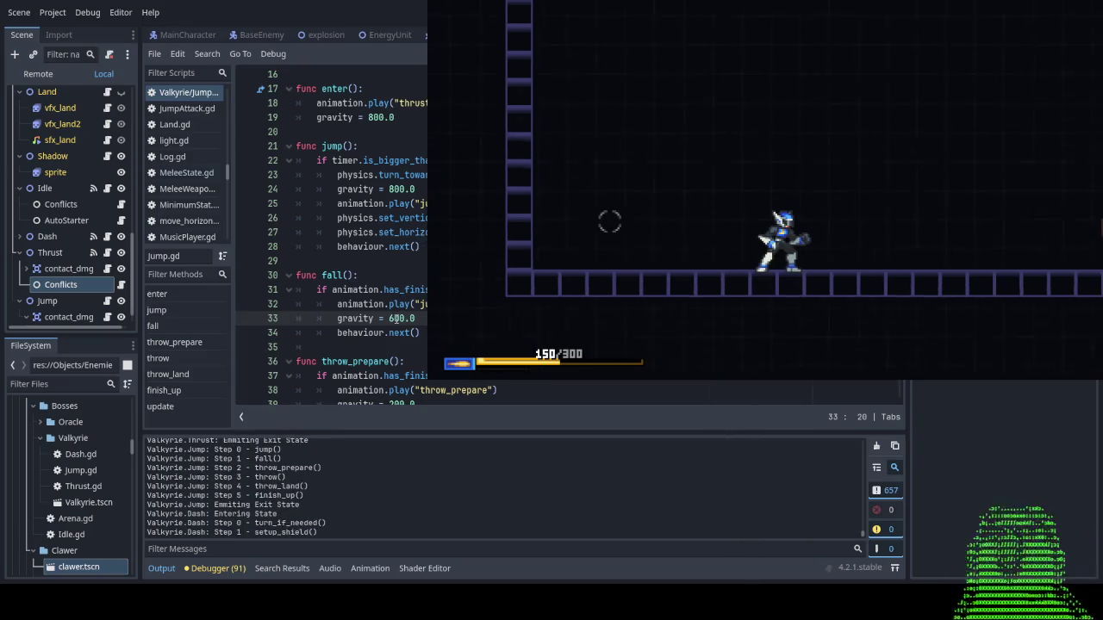
key(Delete)
text(4)
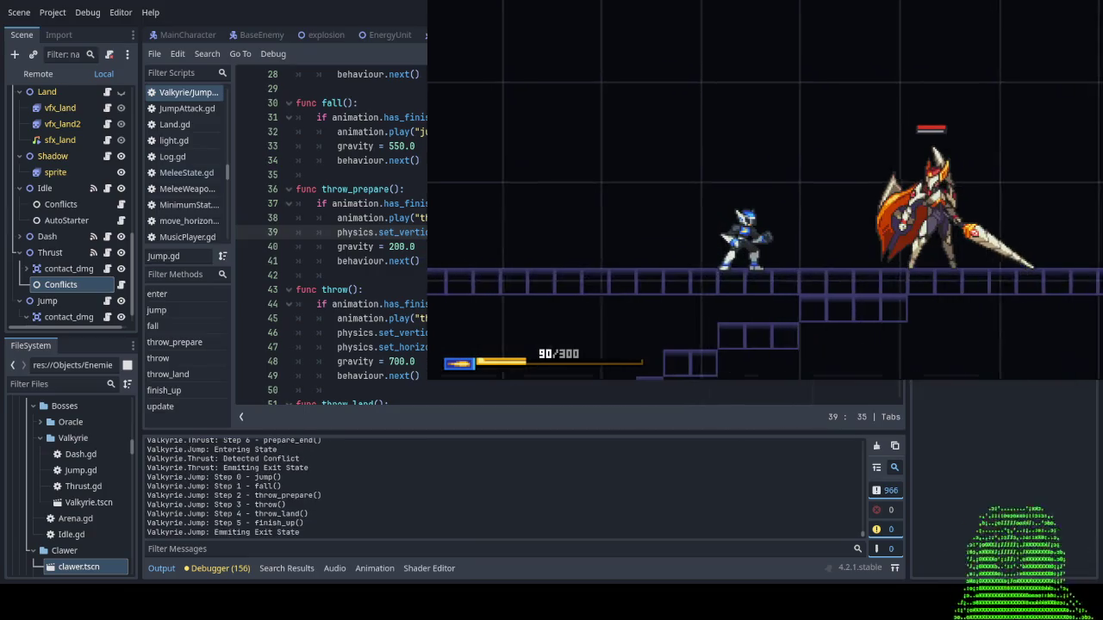
- Dodge the boss in the running game and comment out throw_prepare()'s gravity = 200.0 line
key(Left)
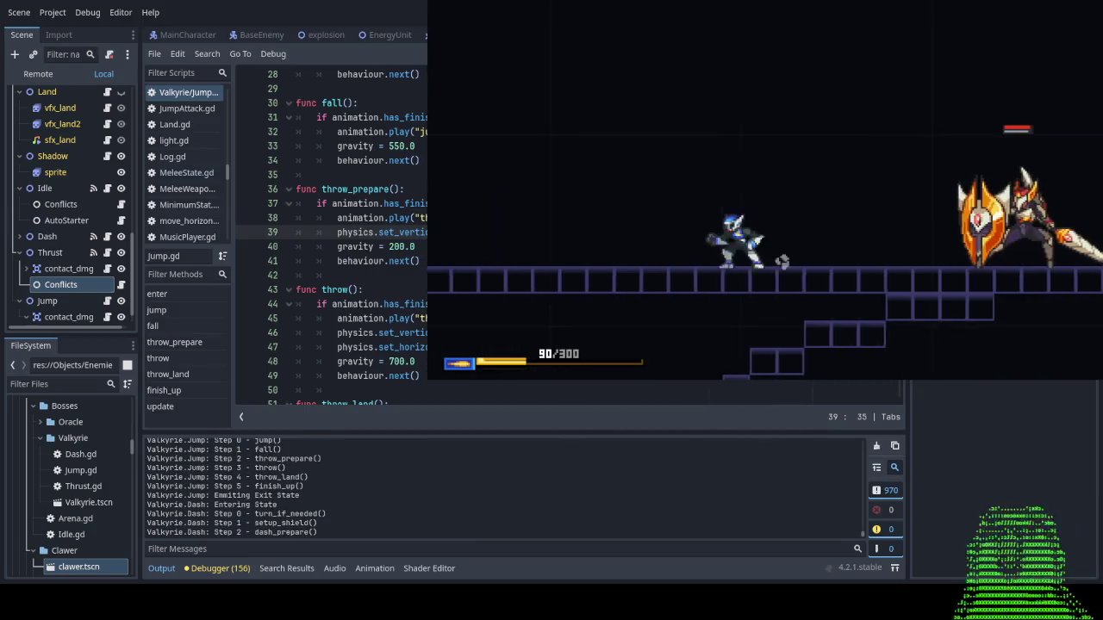
key(space)
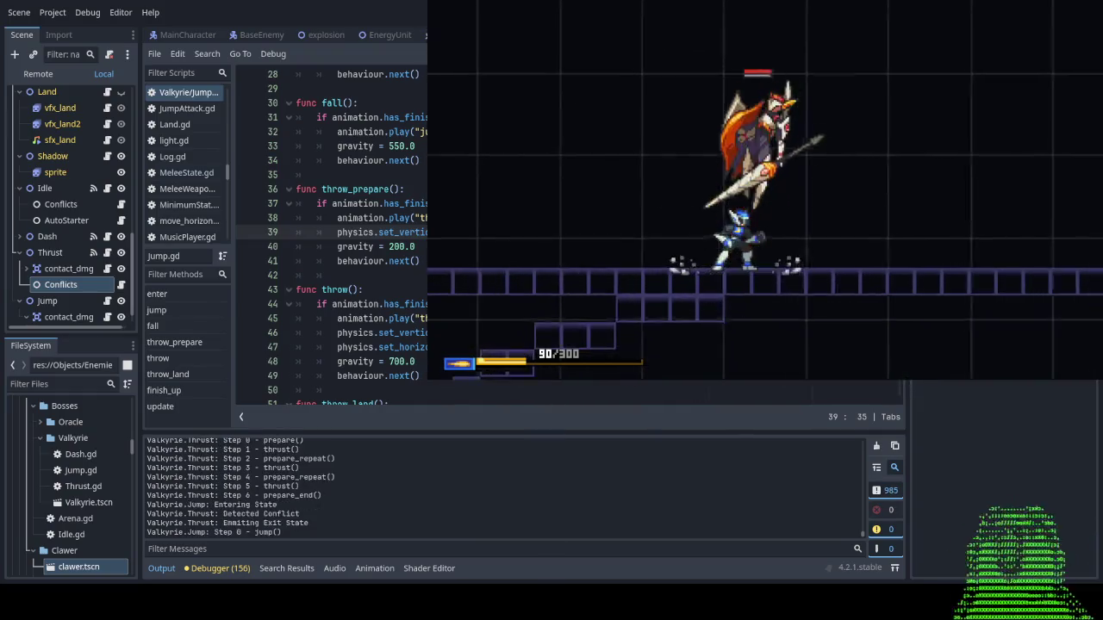
key(Left)
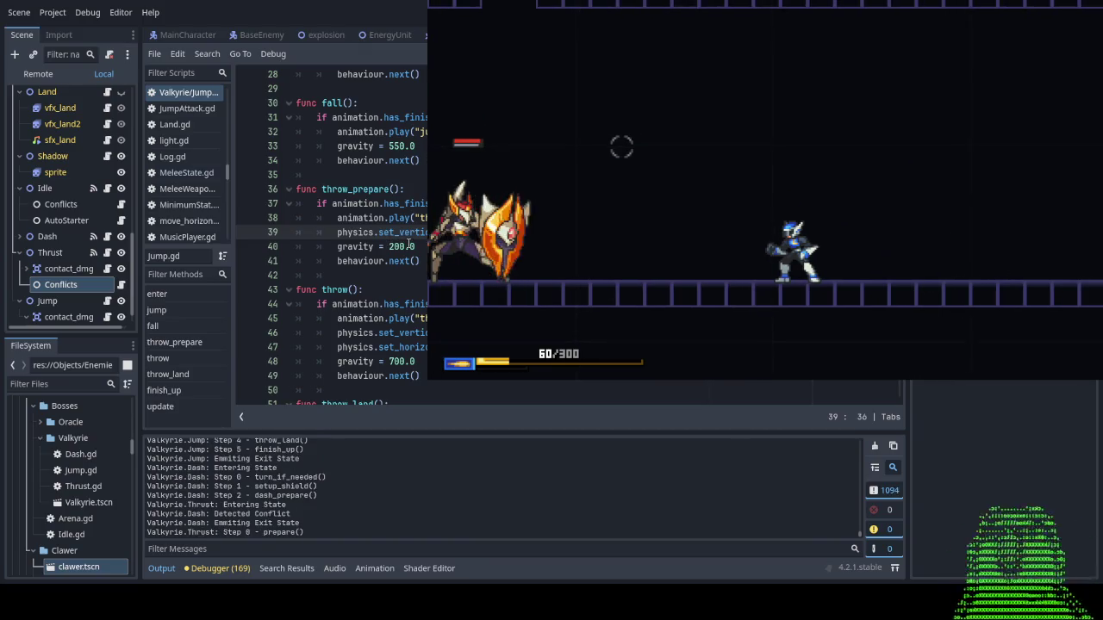
click(337, 246)
text(#)
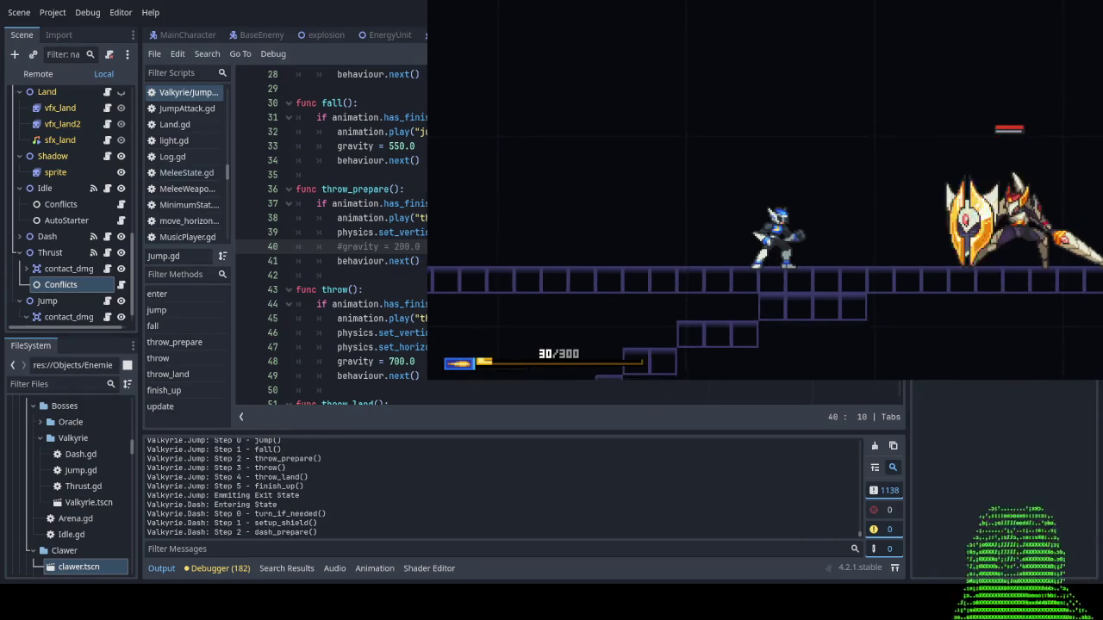
key(Right)
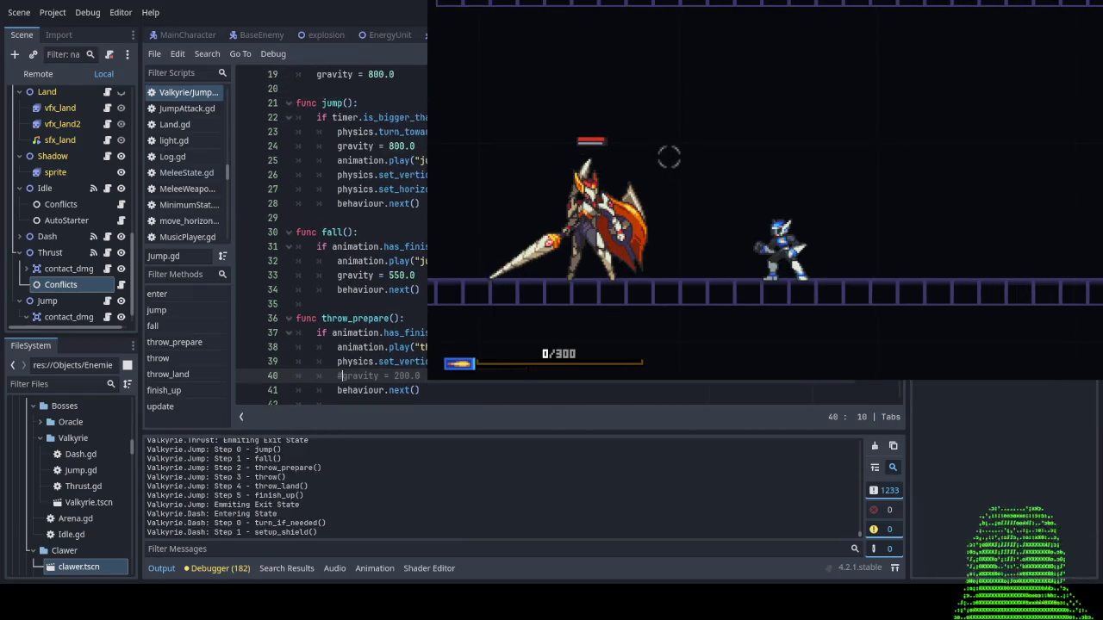
- Change line 24 in jump() from gravity = 800.0 to gravity = 1100.0
scroll(389, 189, up, 1)
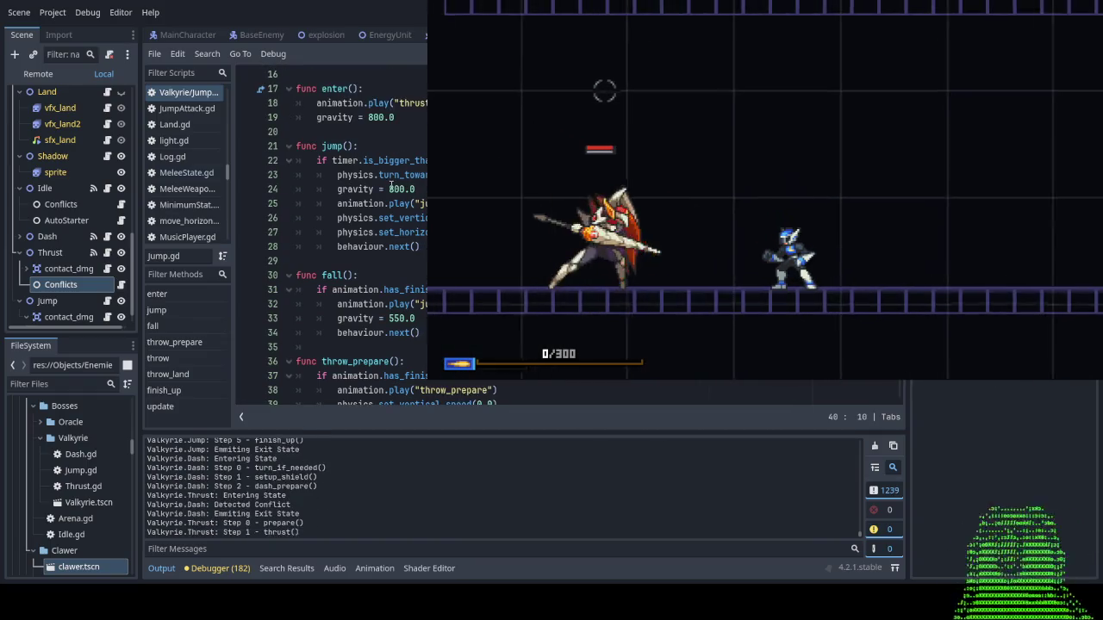
click(390, 188)
key(shift+Right)
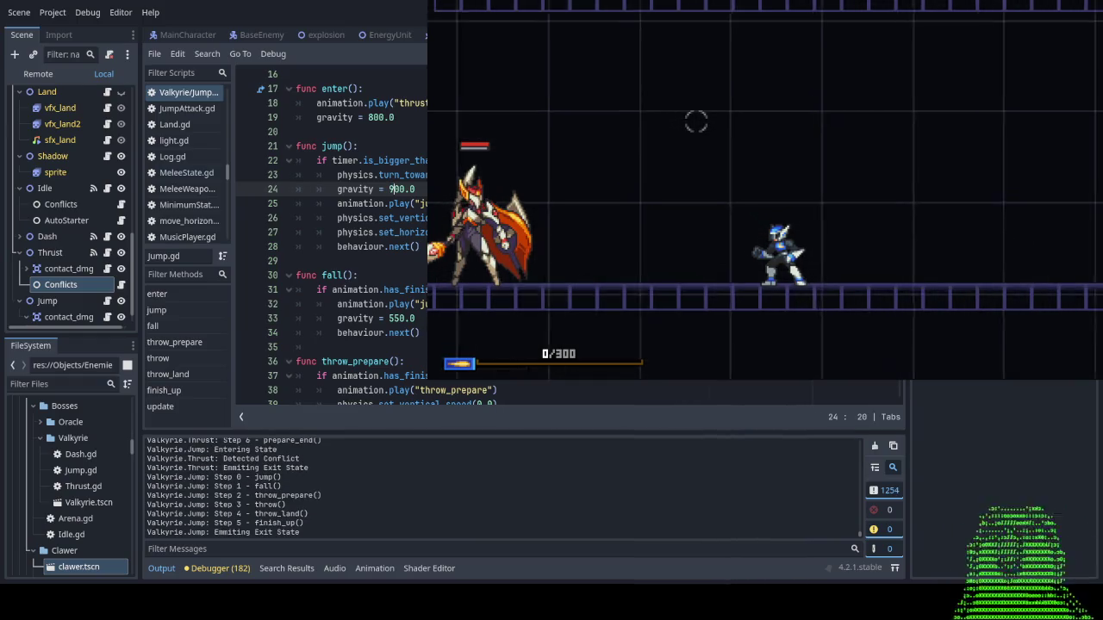
key(Down)
key(Down)
key(End)
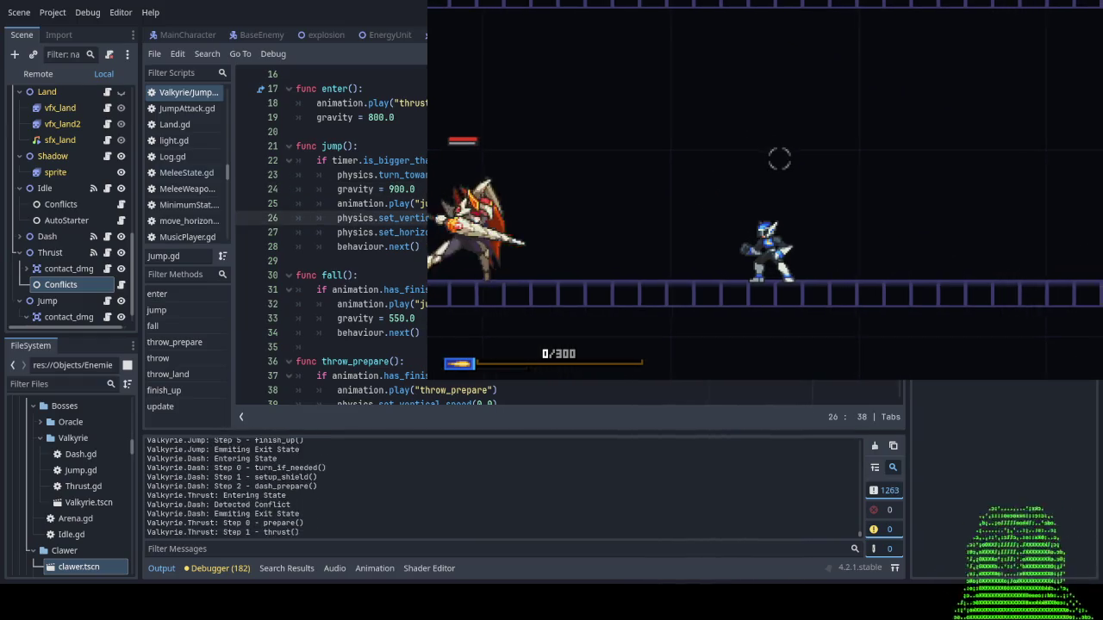
key(Right)
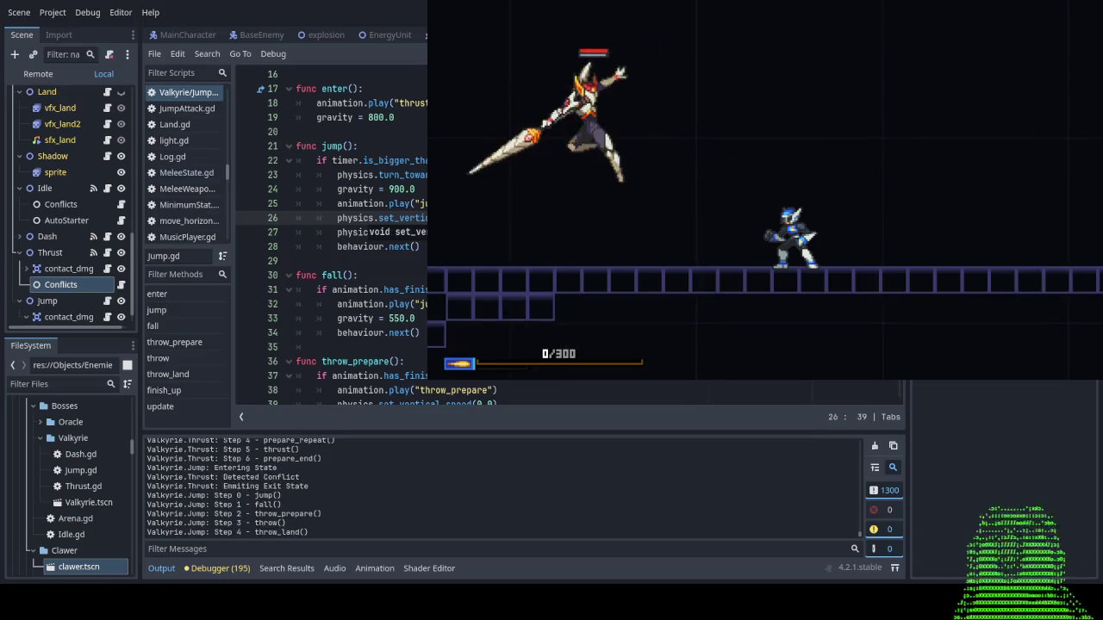
click(423, 189)
key(BackSpace)
key(BackSpace)
key(BackSpace)
text(1100.0)
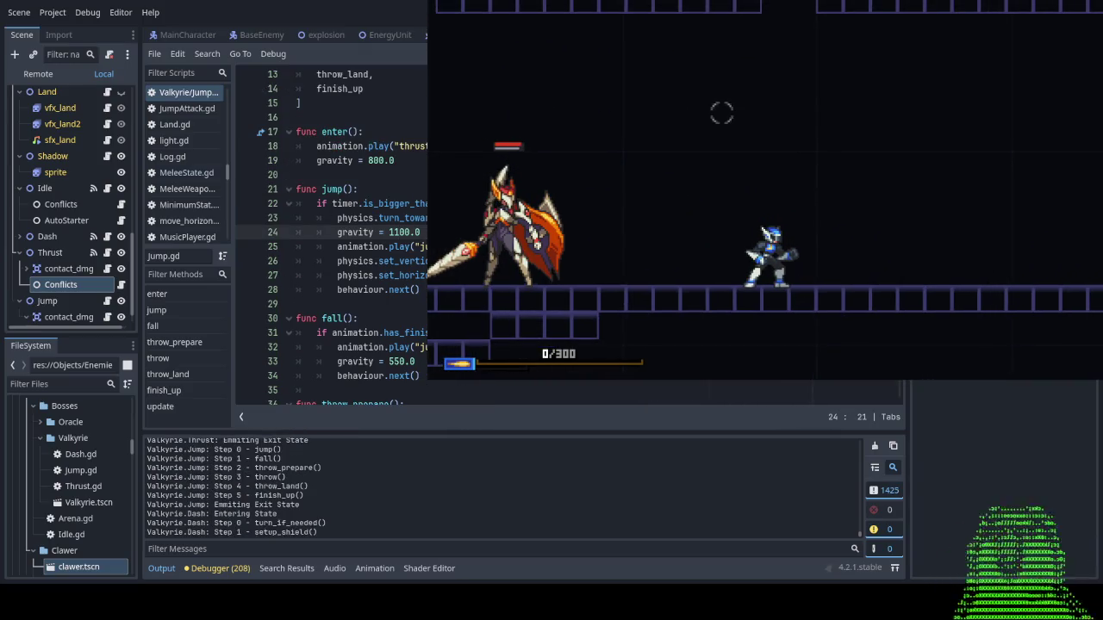
- Insert a Camera.screenshake call at the top of jump()'s timer check
key(Return)
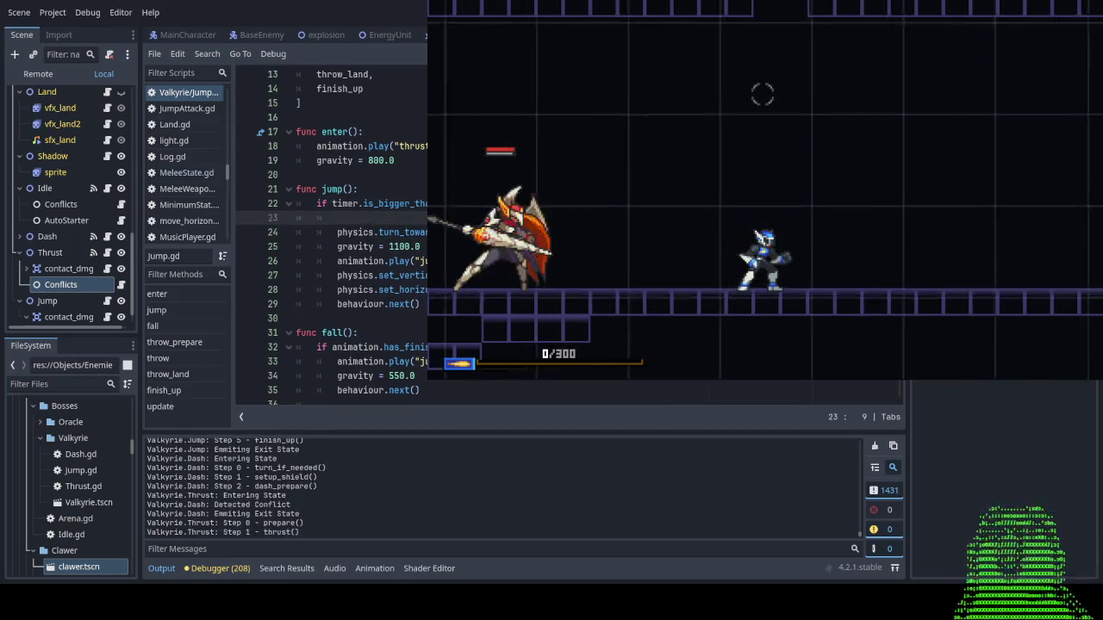
text(Camera.scre)
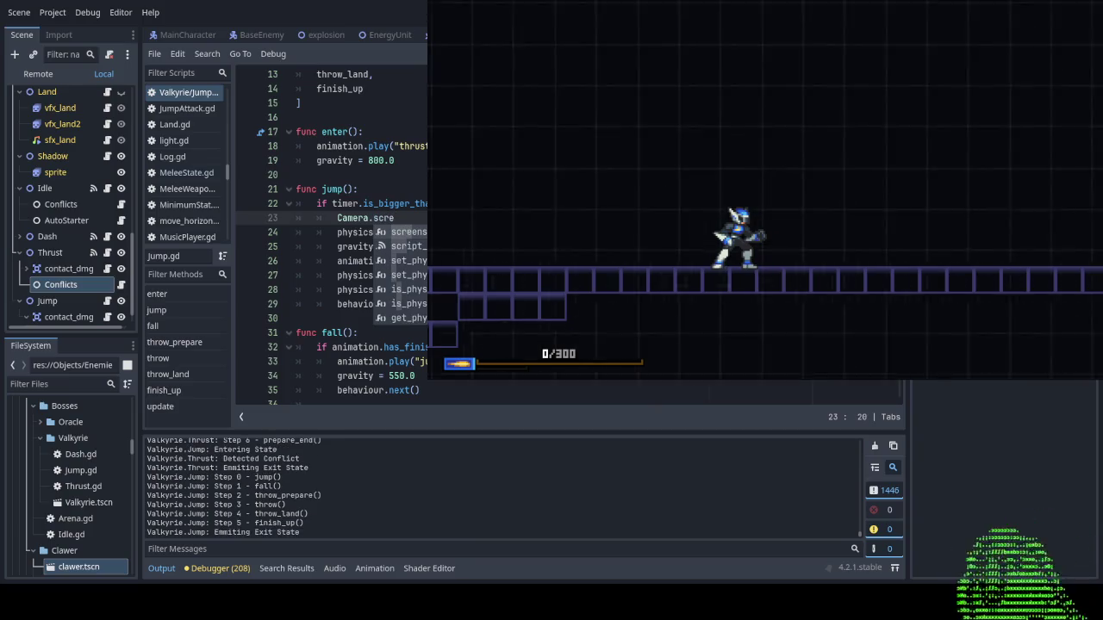
click(389, 245)
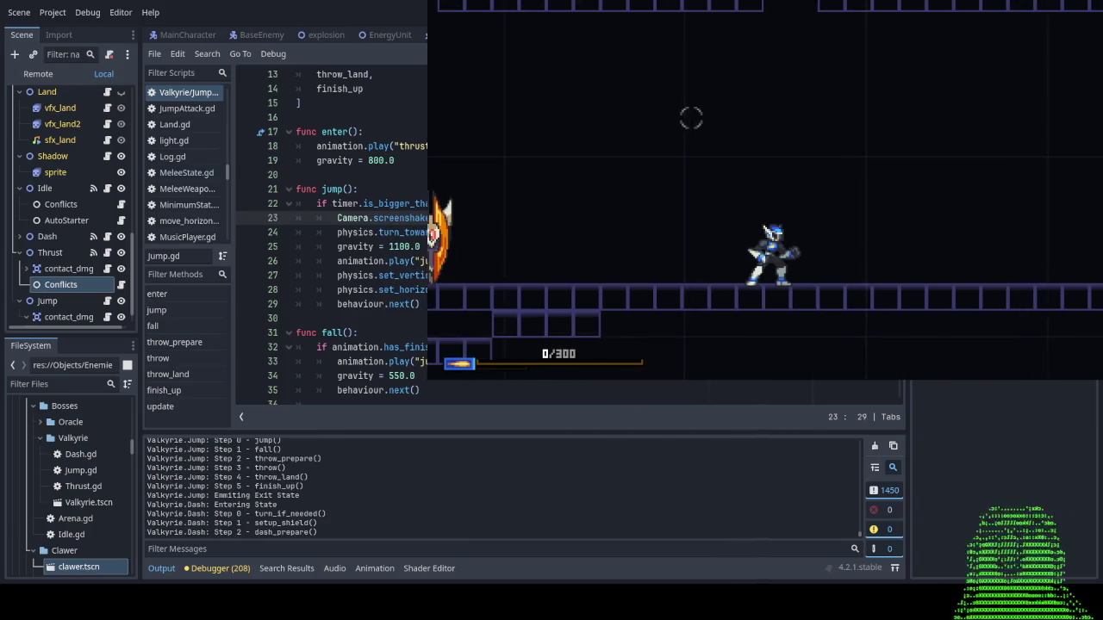
scroll(327, 232, down, 10)
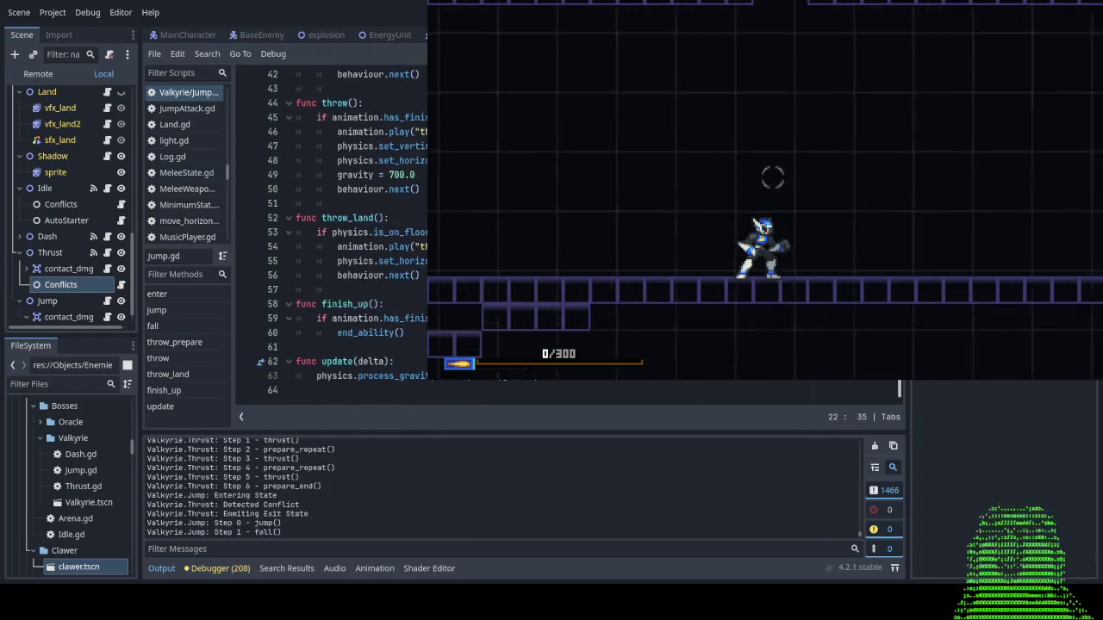
- Paste the Camera.screenshake call on a new line after line 55 in throw_land()
click(414, 261)
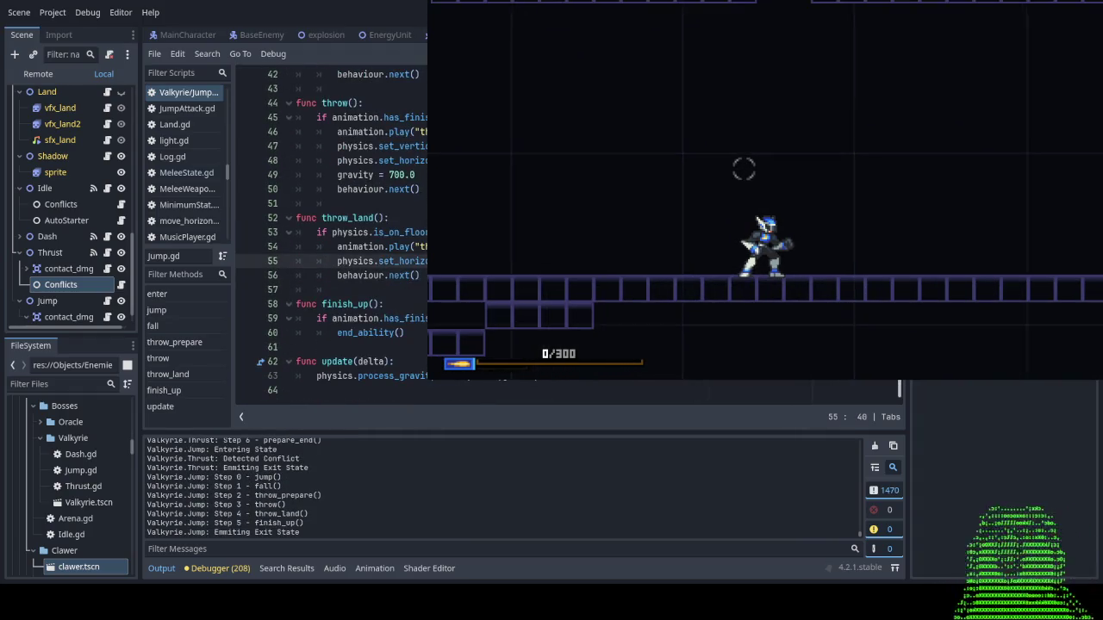
key(Return)
key(ctrl+v)
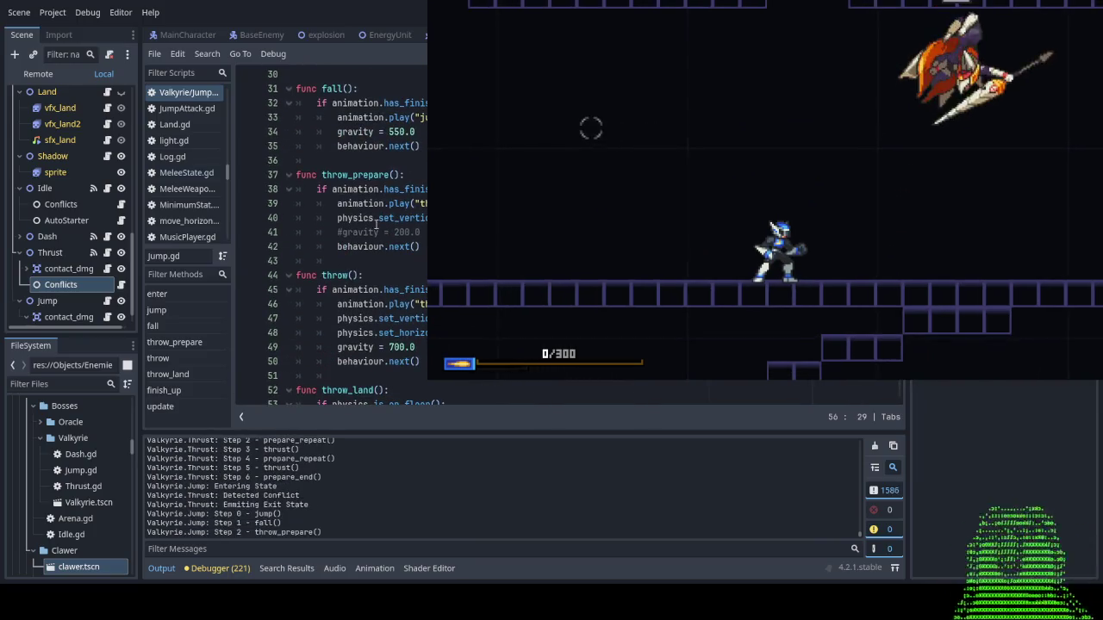
- Uncomment throw_prepare's gravity line and change its value from 200.0 to 400.0
click(339, 233)
key(Delete)
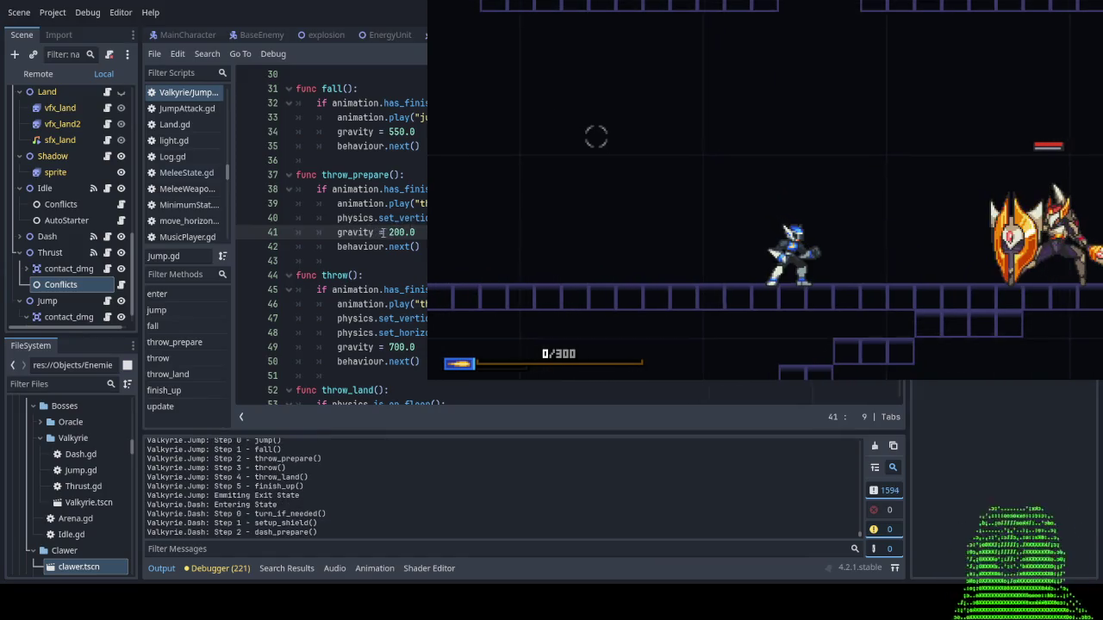
click(390, 233)
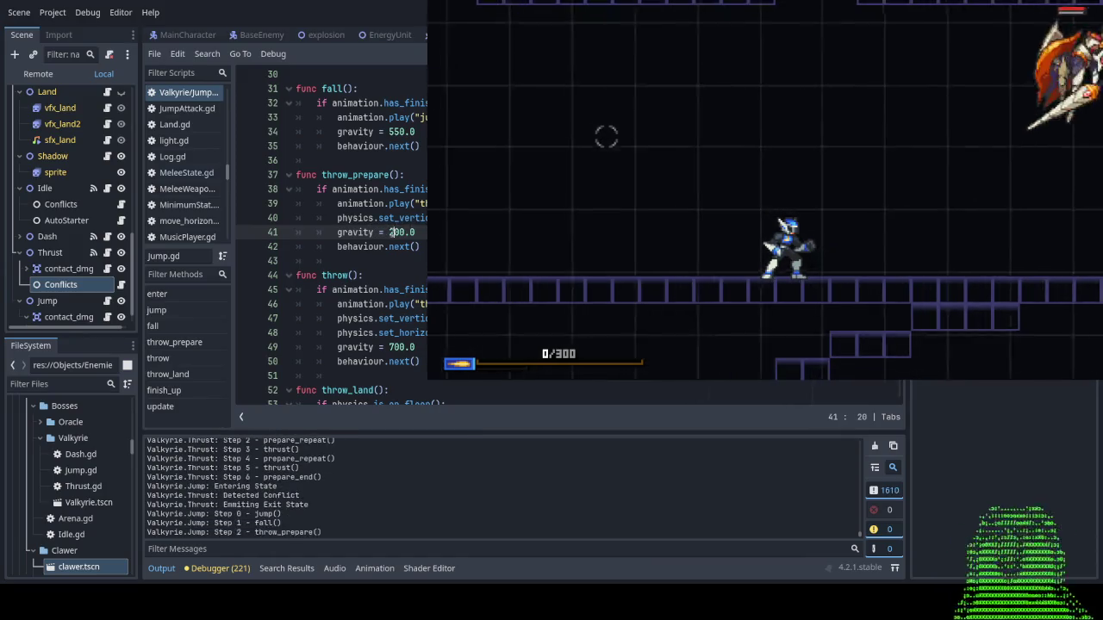
key(BackSpace)
text(4)
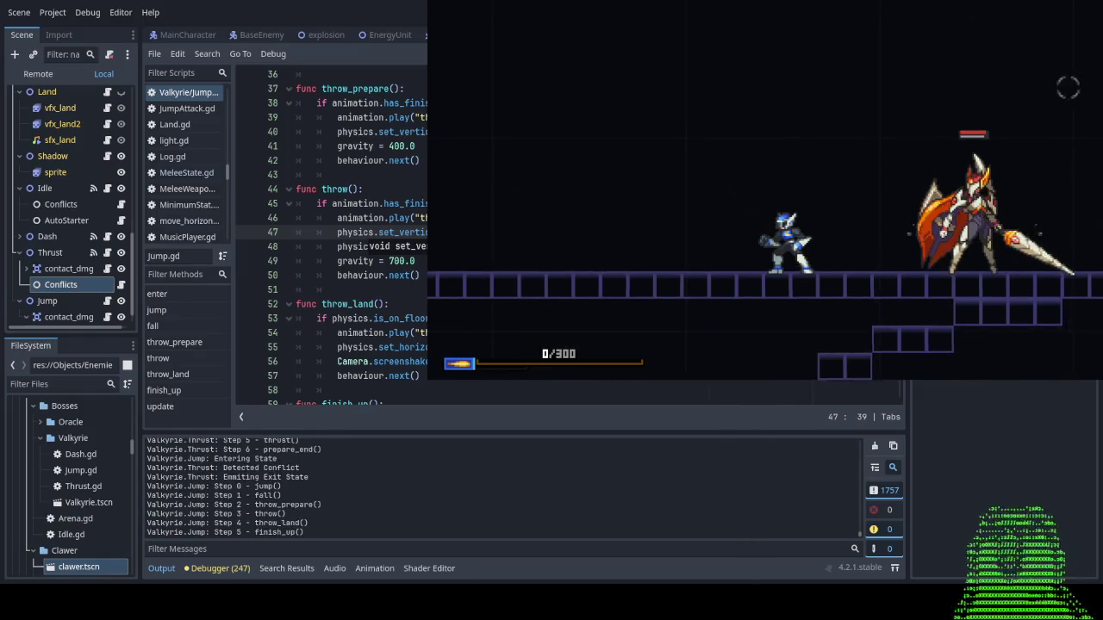
- Stop the playtest, change throw()'s gravity from 700.0 to 800.0, and open Thrust.gd
key(F8)
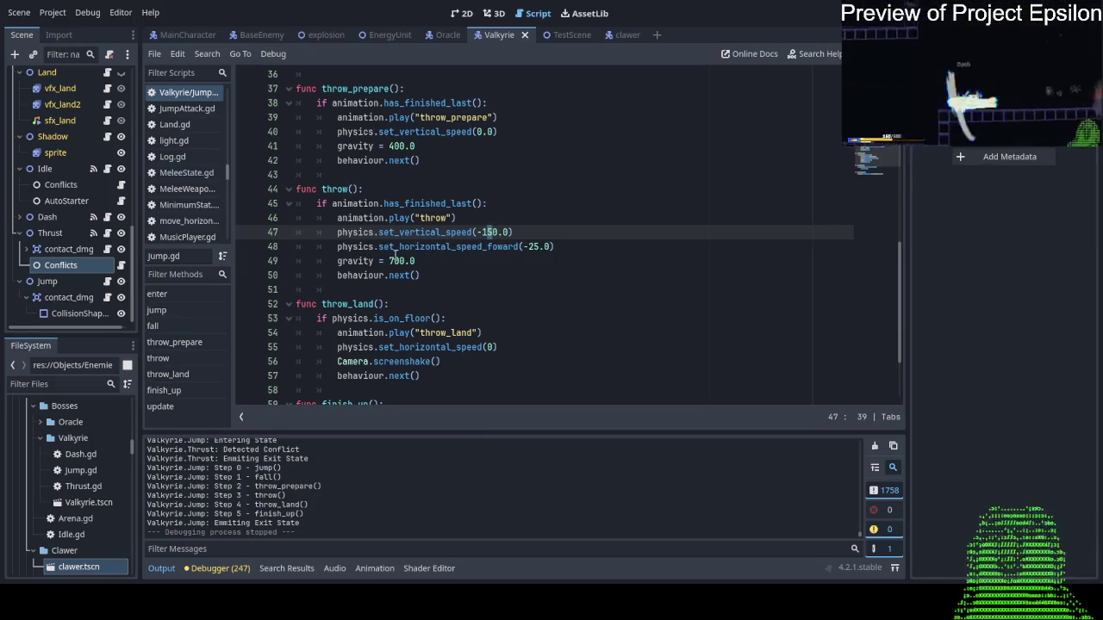
click(393, 260)
text(8)
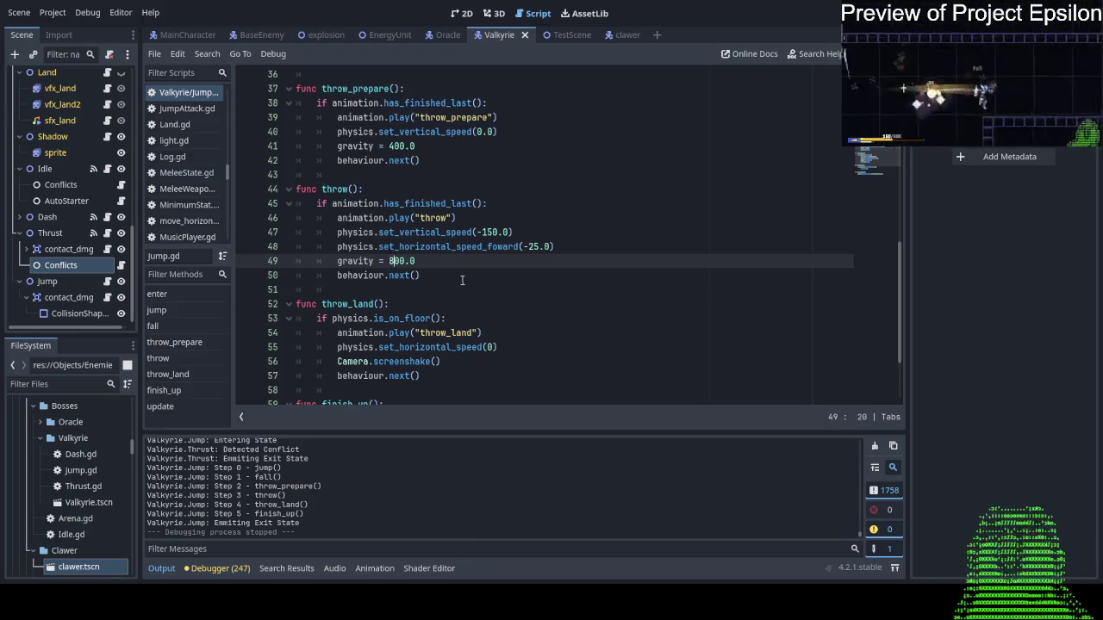
click(477, 274)
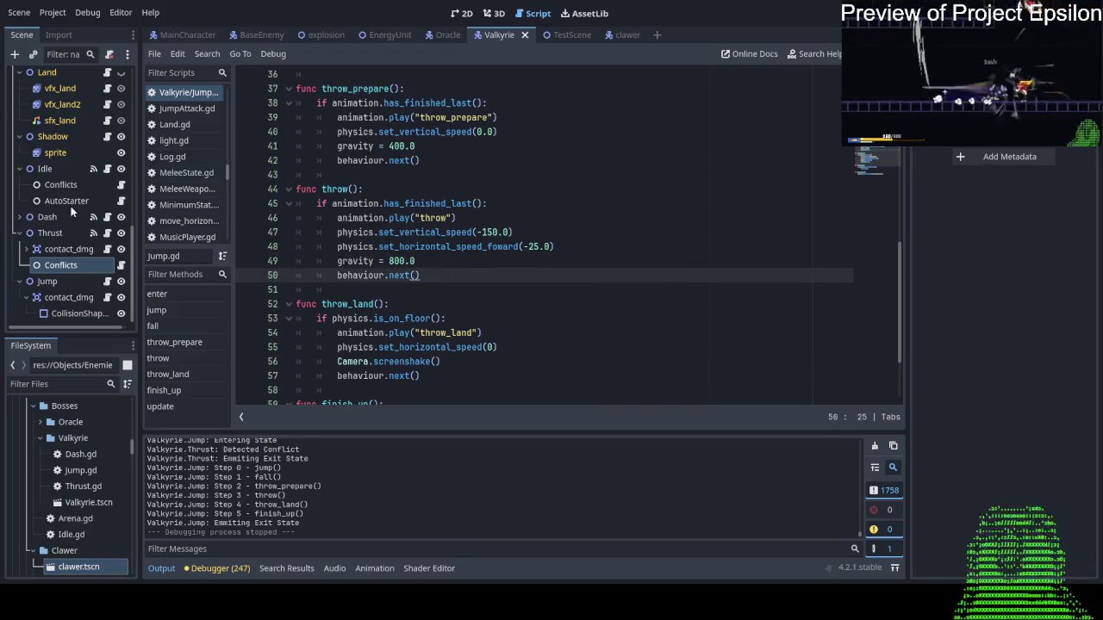
click(108, 232)
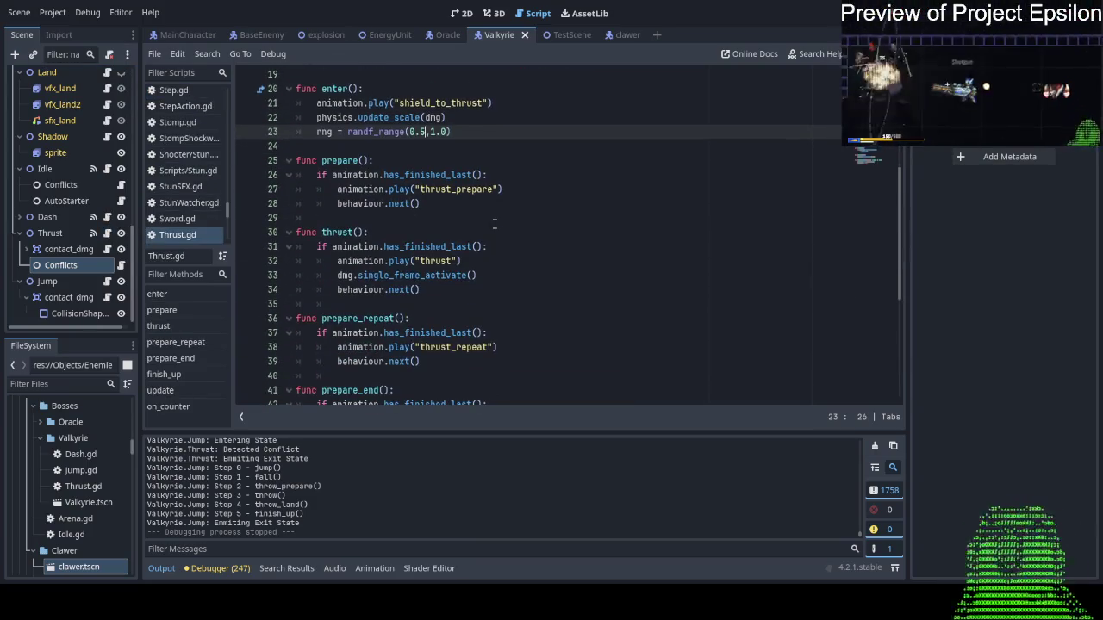
- Add a physics.turn_towards_player() call inside prepare()'s if block
scroll(493, 224, up, 5)
scroll(495, 222, down, 6)
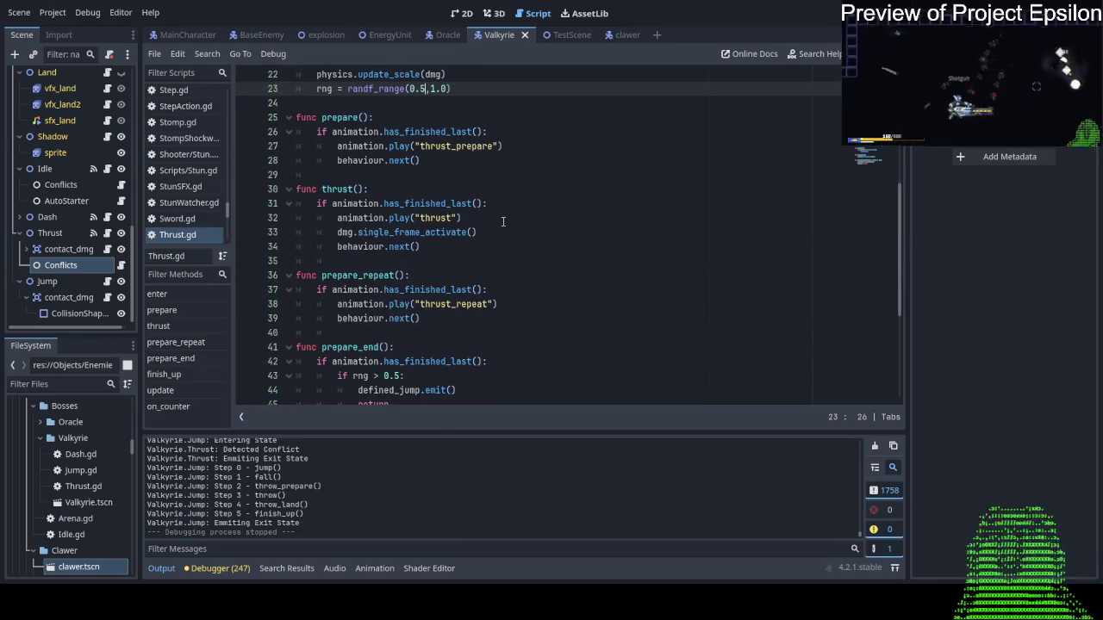
scroll(506, 221, up, 1)
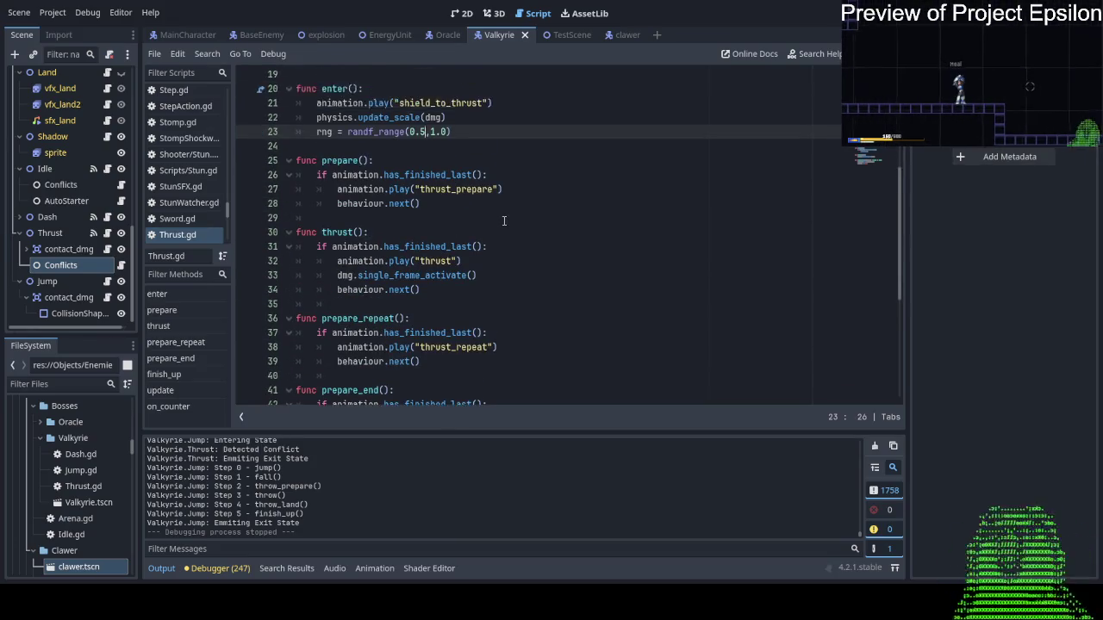
scroll(509, 216, down, 1)
scroll(509, 210, up, 1)
click(507, 175)
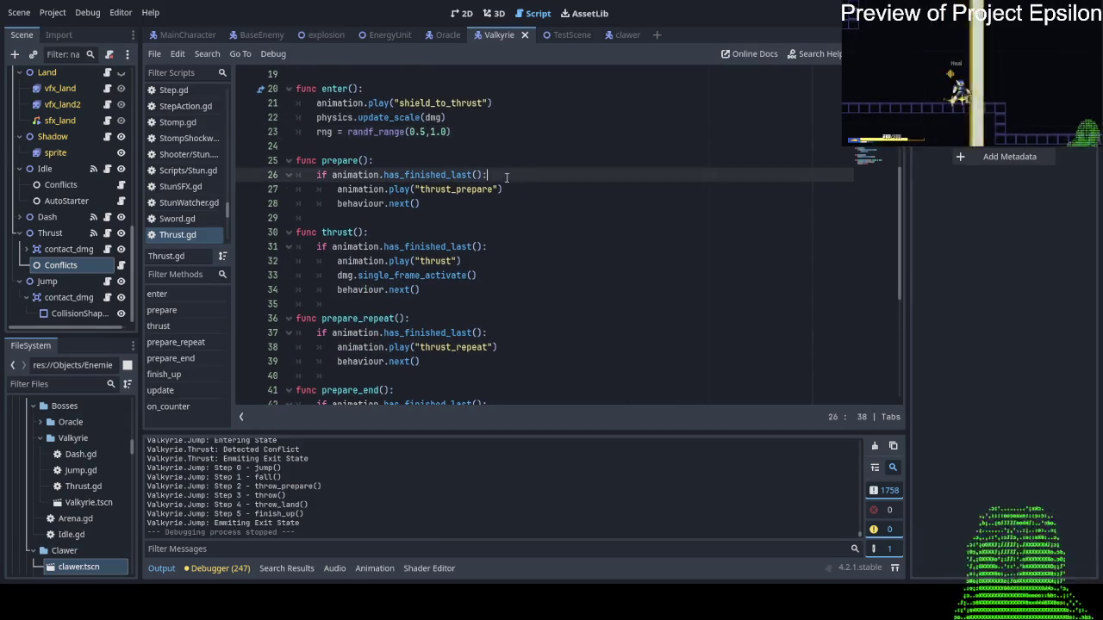
key(Return)
text(physics.)
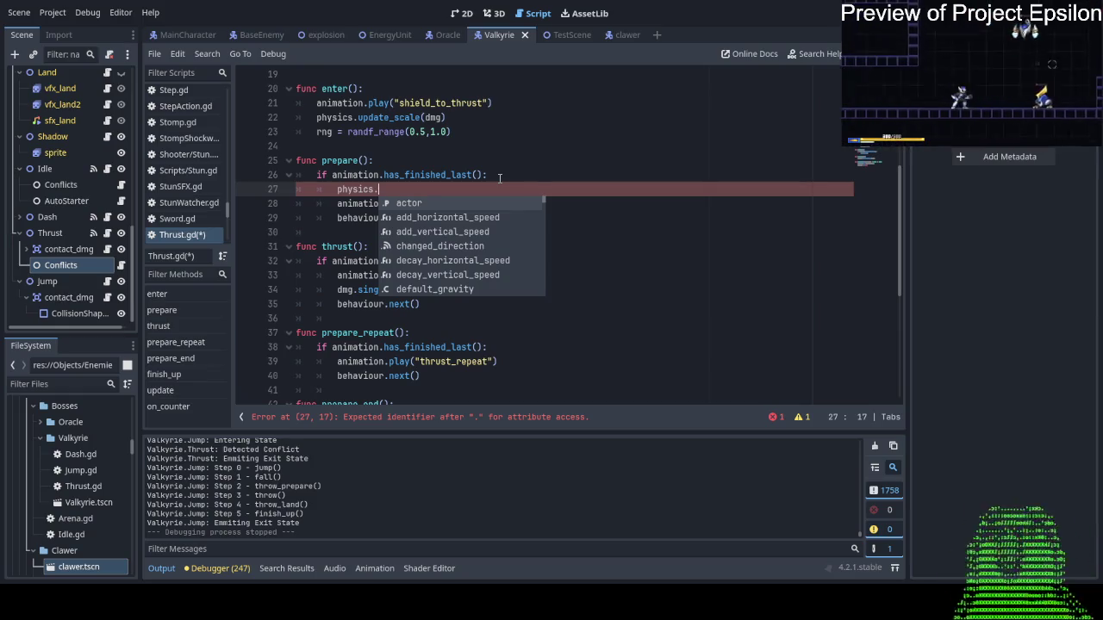
text(turn)
key(Return)
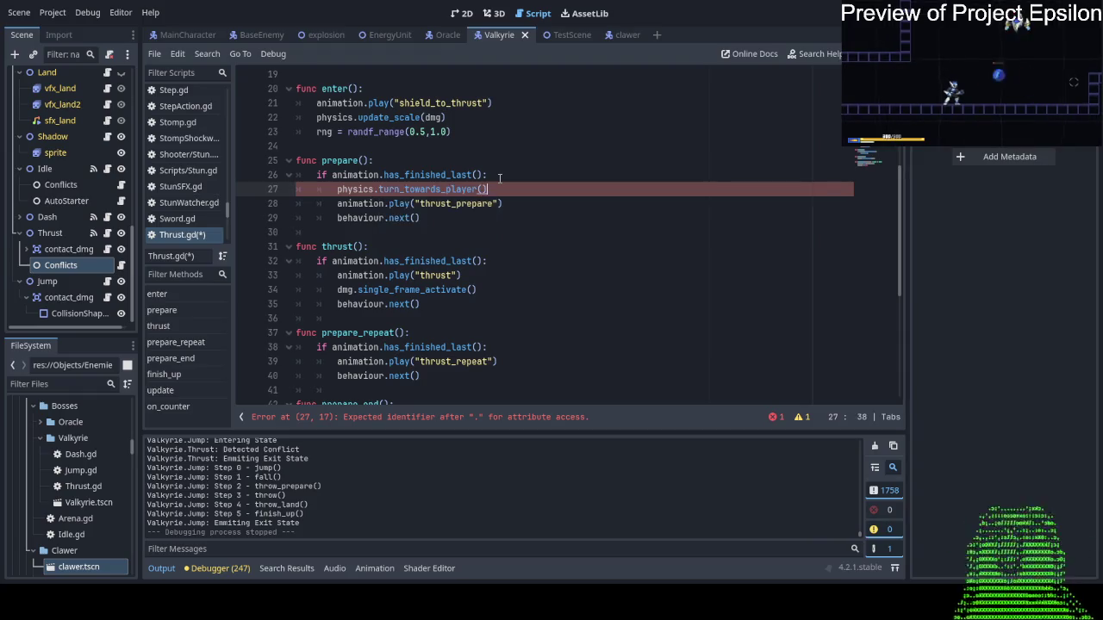
- Move update_scale(dmg) from enter() into prepare(), indent it under the if, and save Thrust.gd
click(508, 112)
triple_click(508, 112)
key(ctrl+x)
click(537, 183)
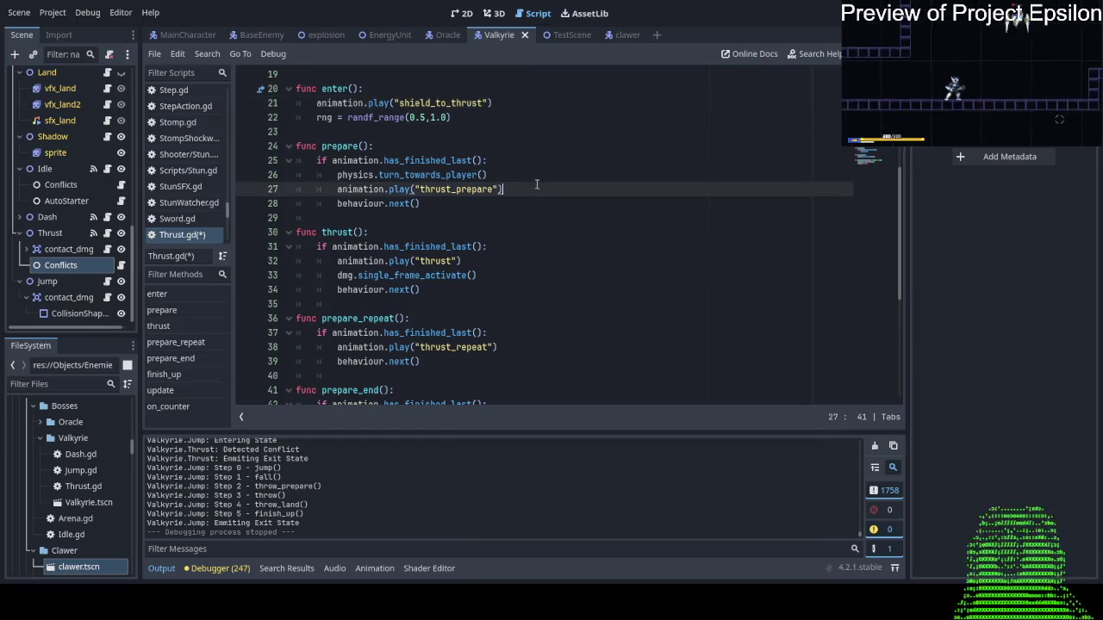
click(313, 189)
key(ctrl+v)
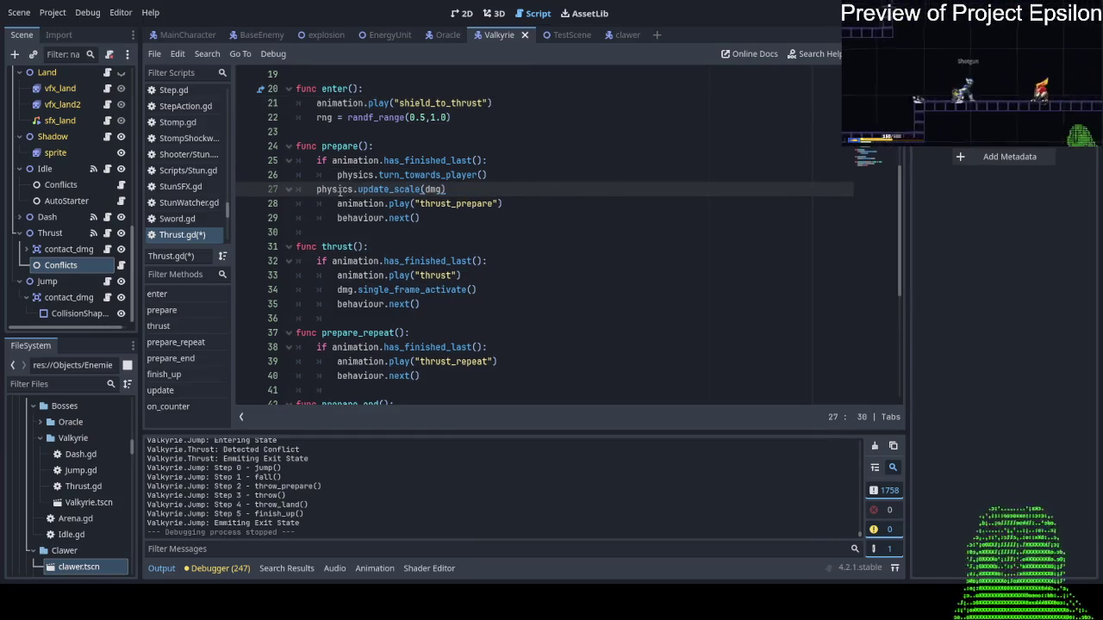
key(Tab)
scroll(522, 173, up, 5)
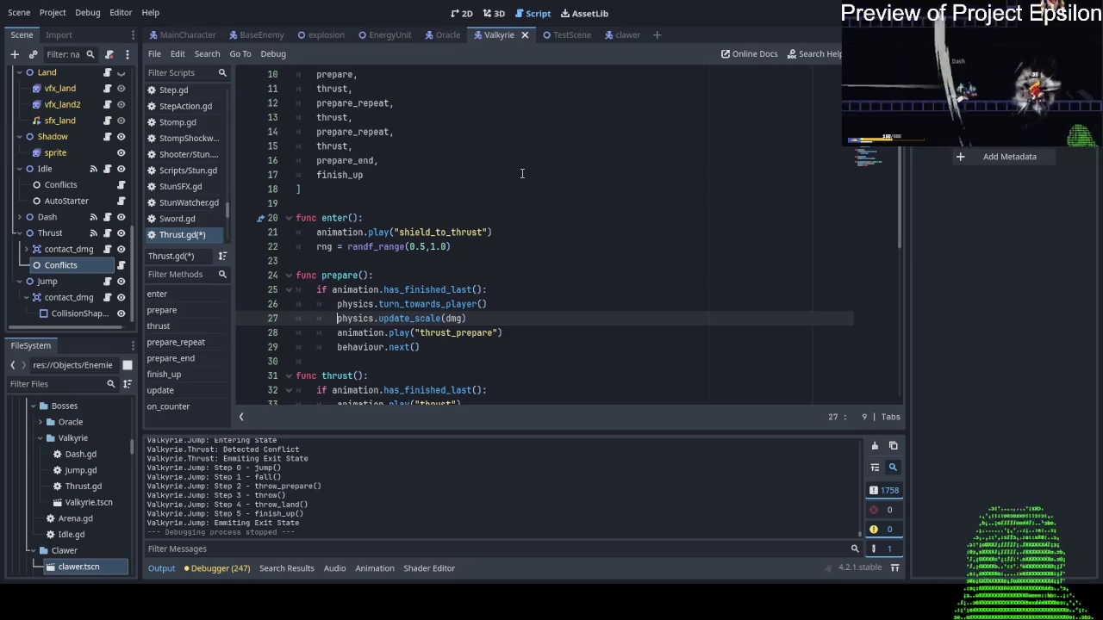
scroll(522, 173, down, 3)
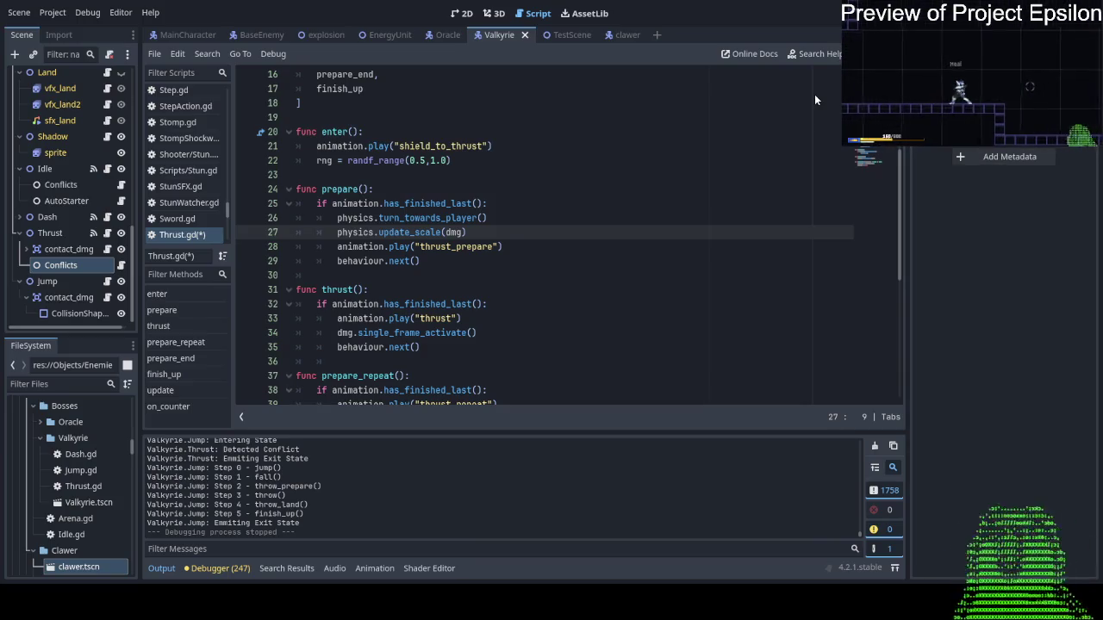
key(ctrl+s)
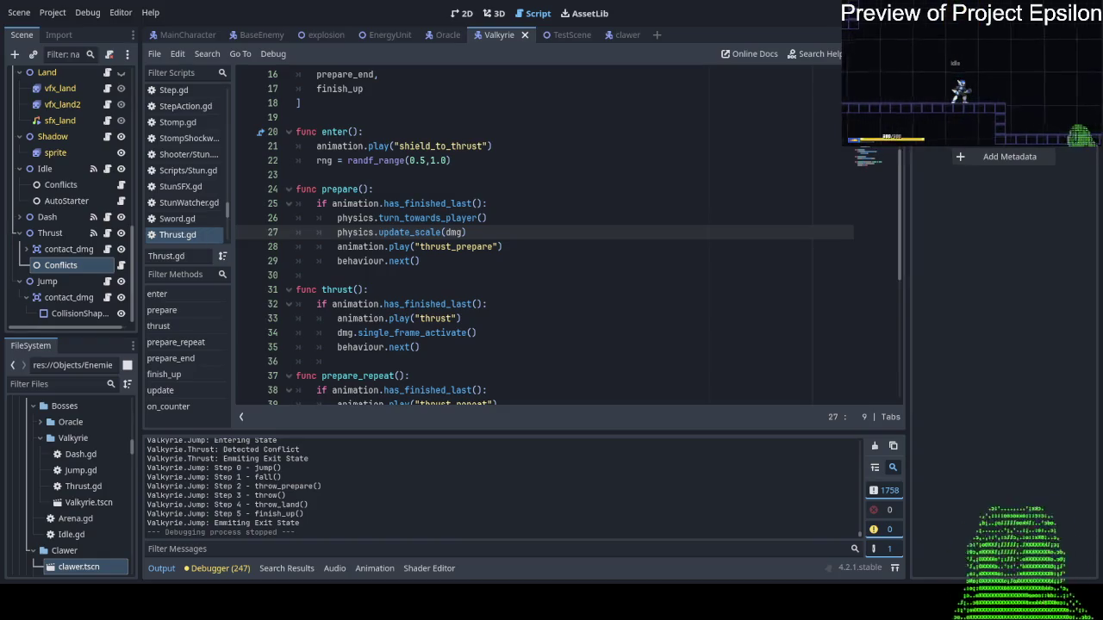
- After a quick test run, move the turn_towards_player and update_scale(dmg) lines up into enter()
key(F5)
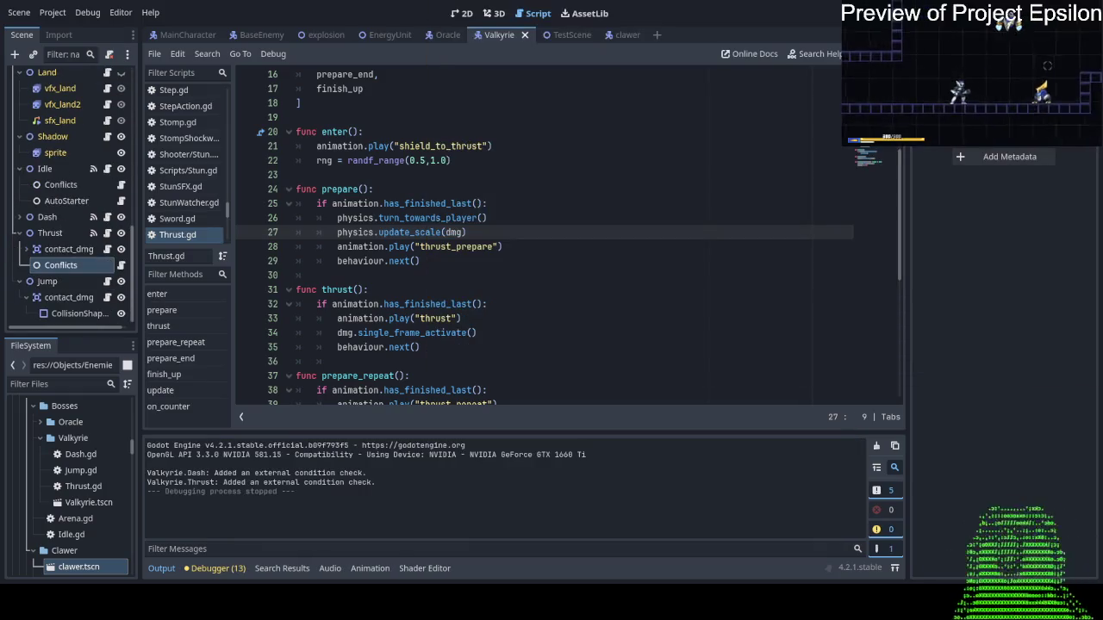
click(546, 172)
key(Down)
key(Down)
key(Down)
key(alt+Up)
key(alt+Up)
key(alt+Up)
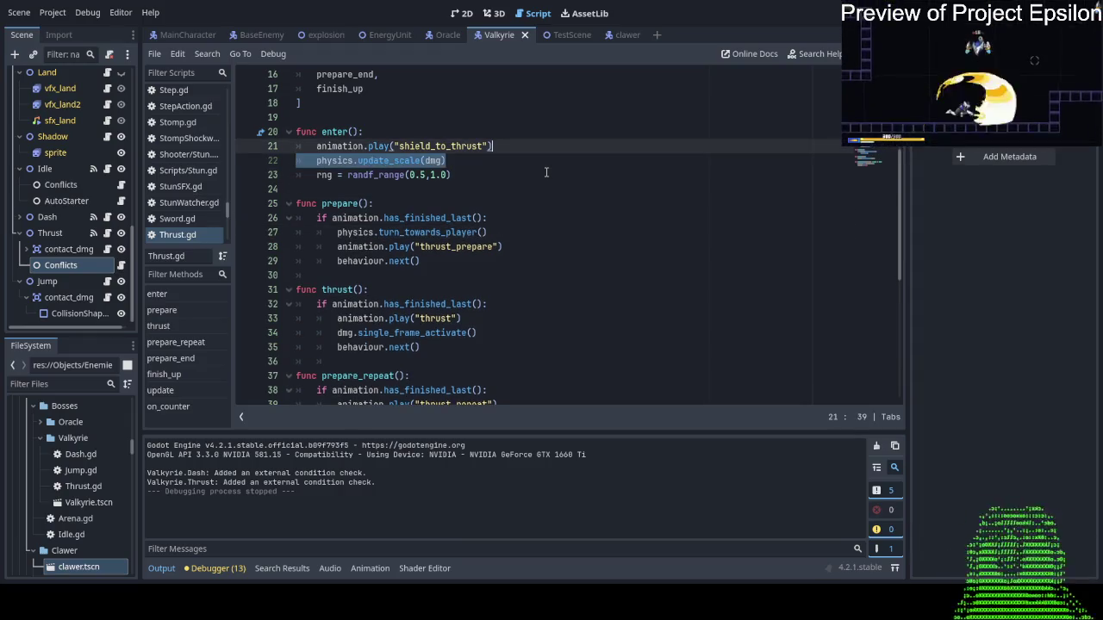
key(alt+Down)
key(alt+Down)
key(alt+Down)
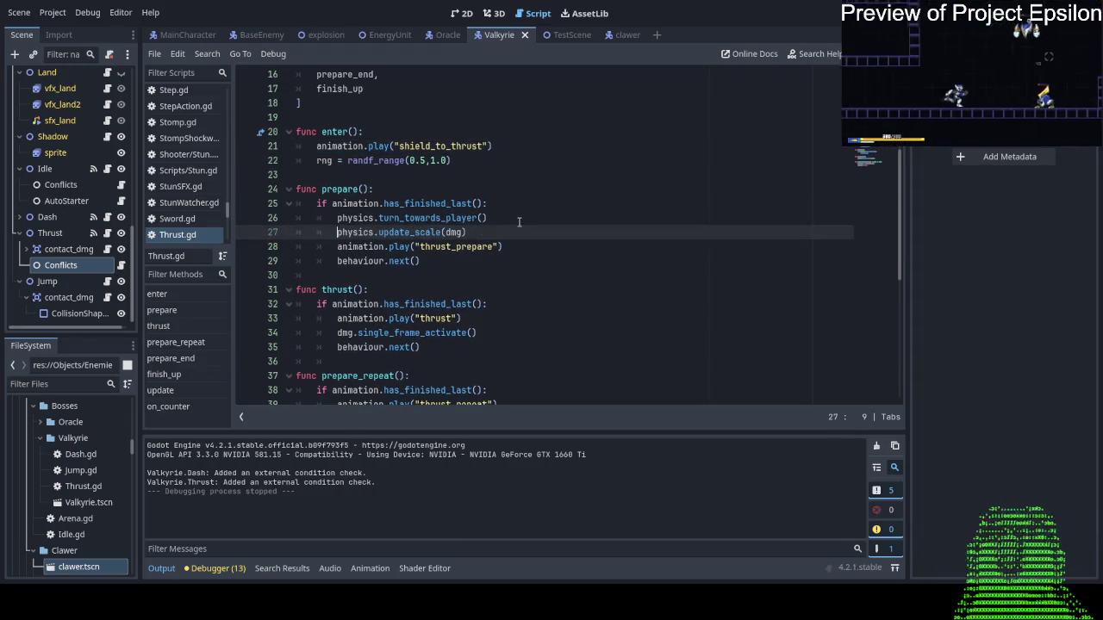
key(alt+Up)
key(alt+Up)
key(alt+Up)
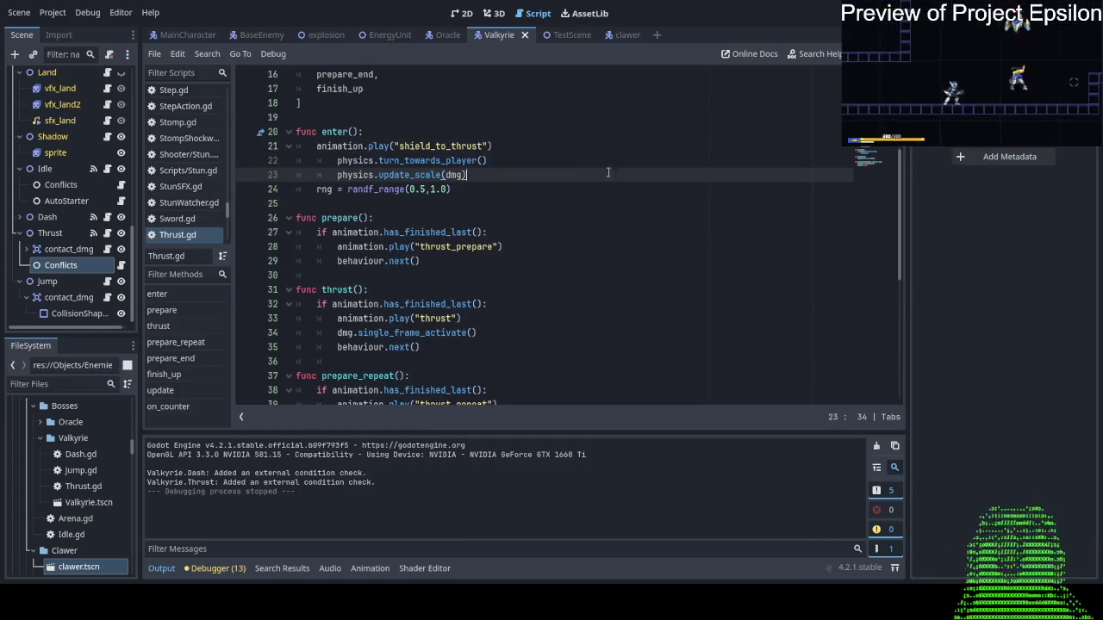
- Remove the extra indentation from both moved lines and relaunch the game
click(502, 180)
key(shift+Tab)
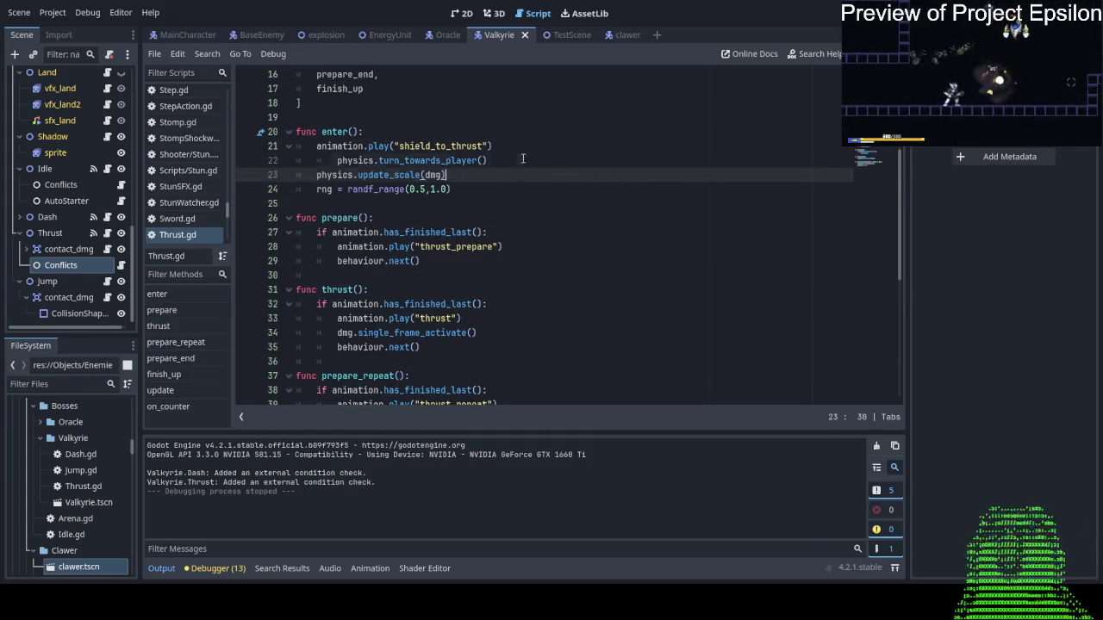
key(Up)
key(shift+Tab)
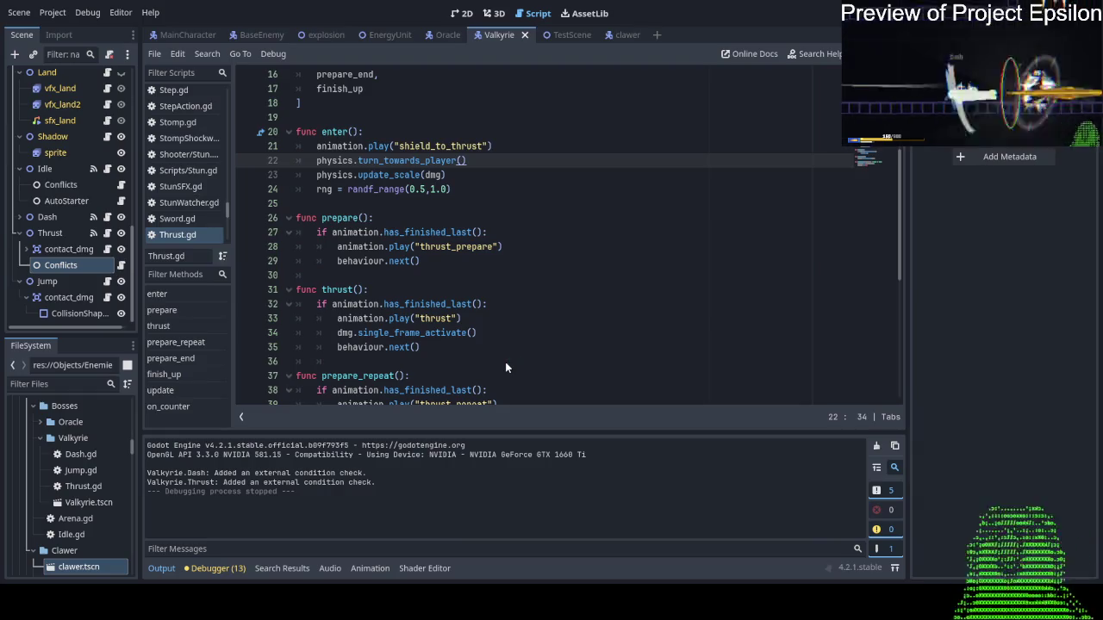
key(F5)
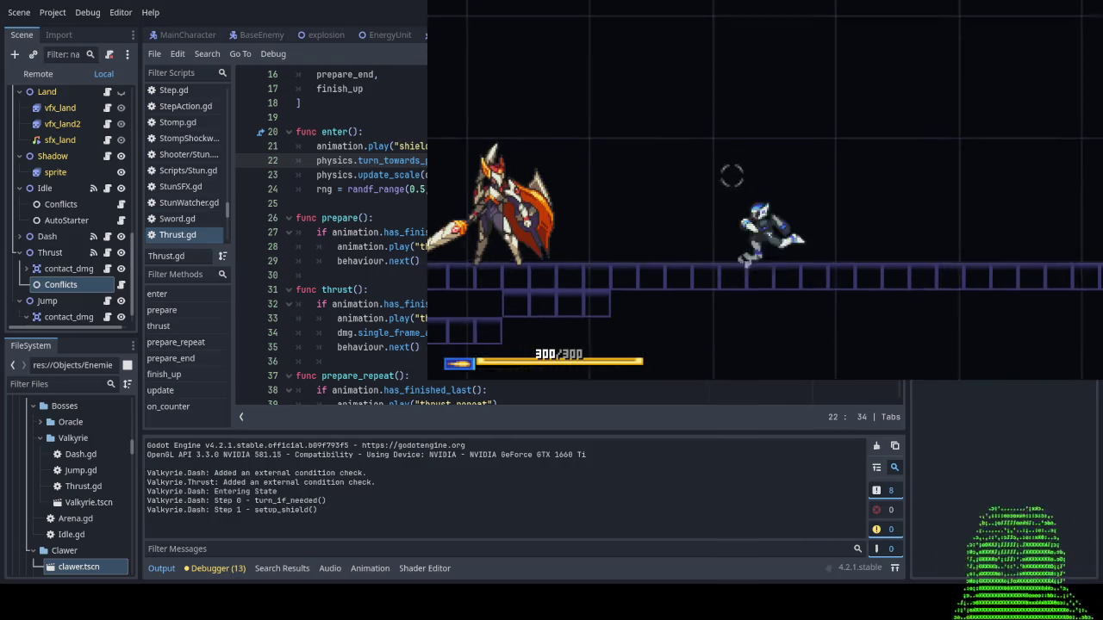
- Jump and dash through the Valkyrie's Thrust and Jump attacks, then stop the game with F8
key(space)
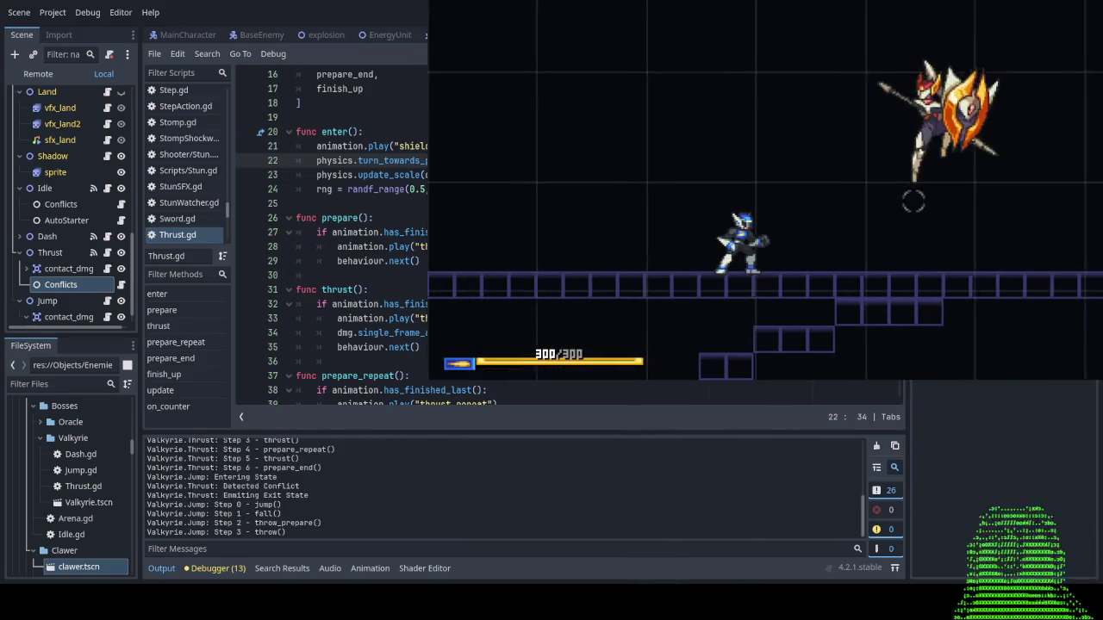
key(shift)
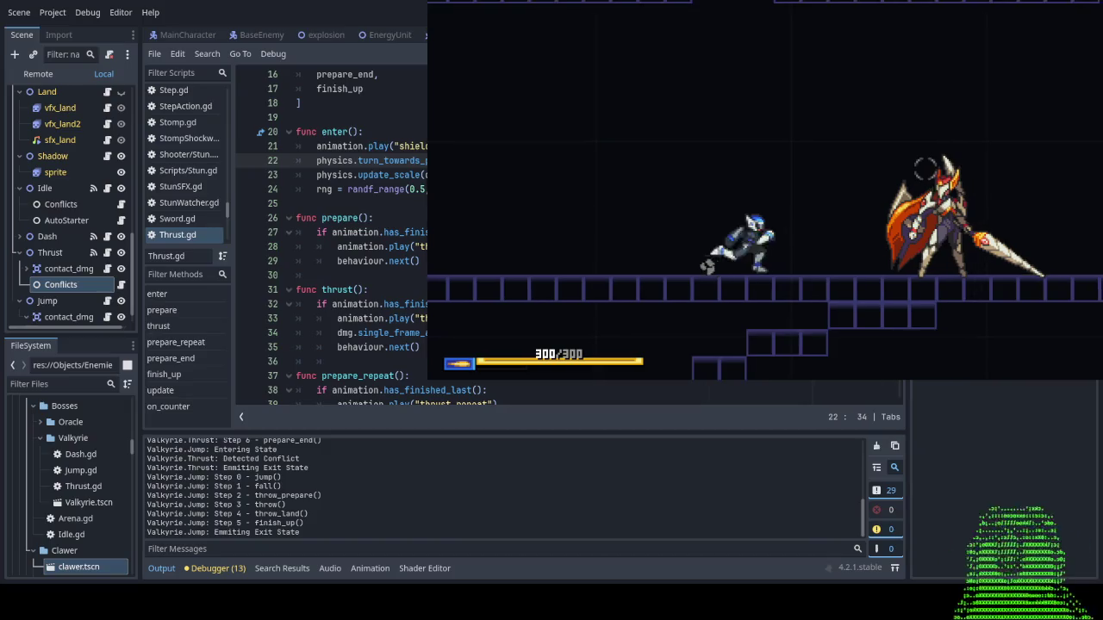
key(space)
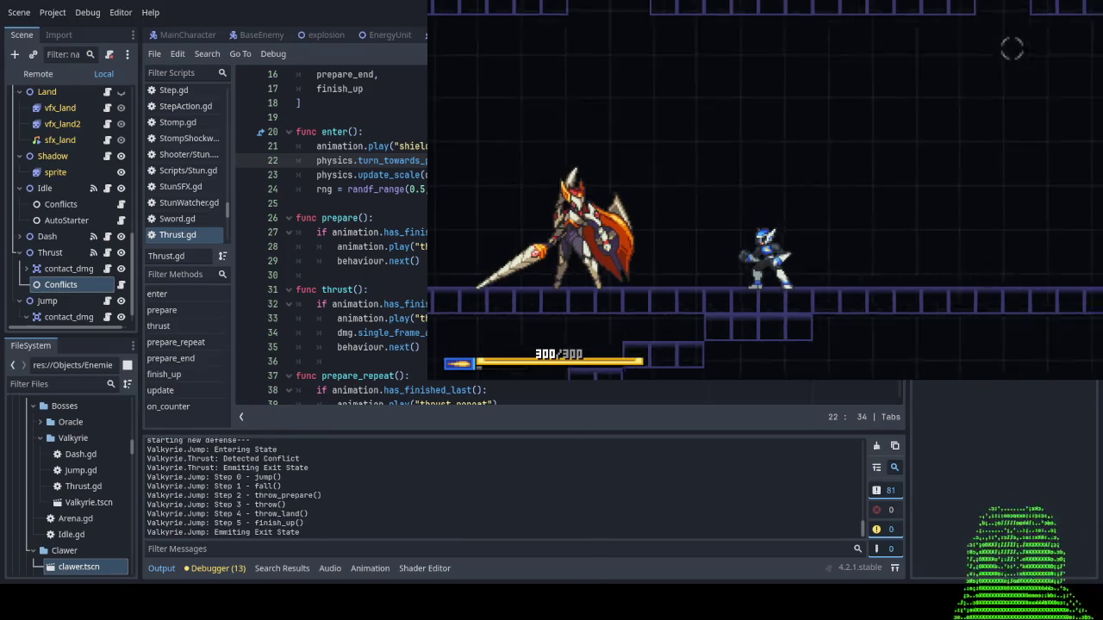
key(F8)
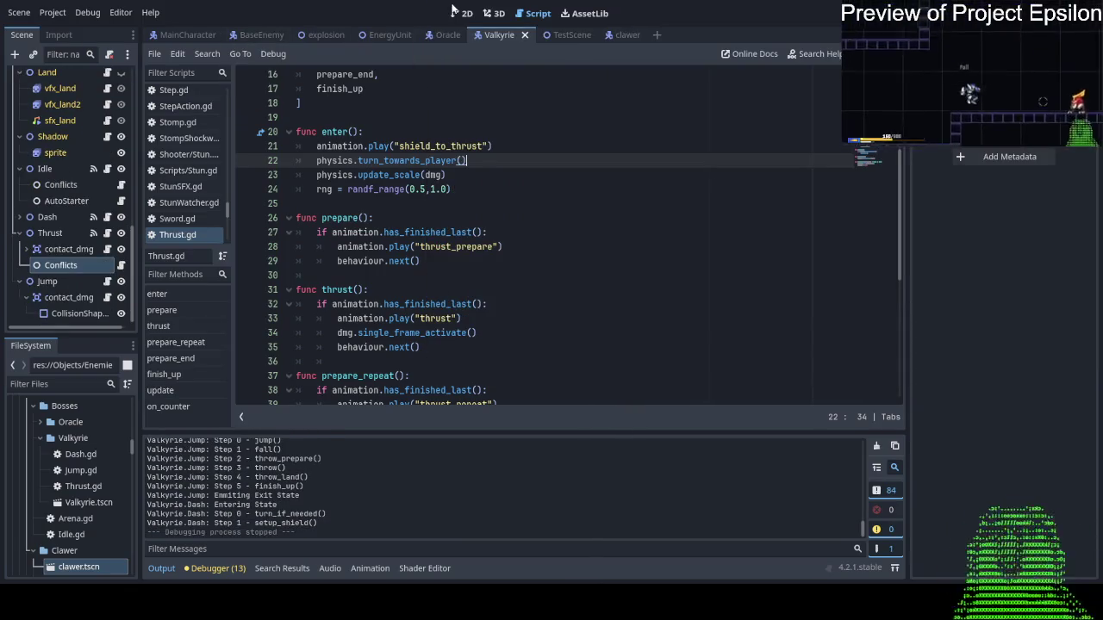
- In the Valkyrie 2D view, hide the Jump and Thrust contact-damage shapes and collapse Thrust
click(459, 13)
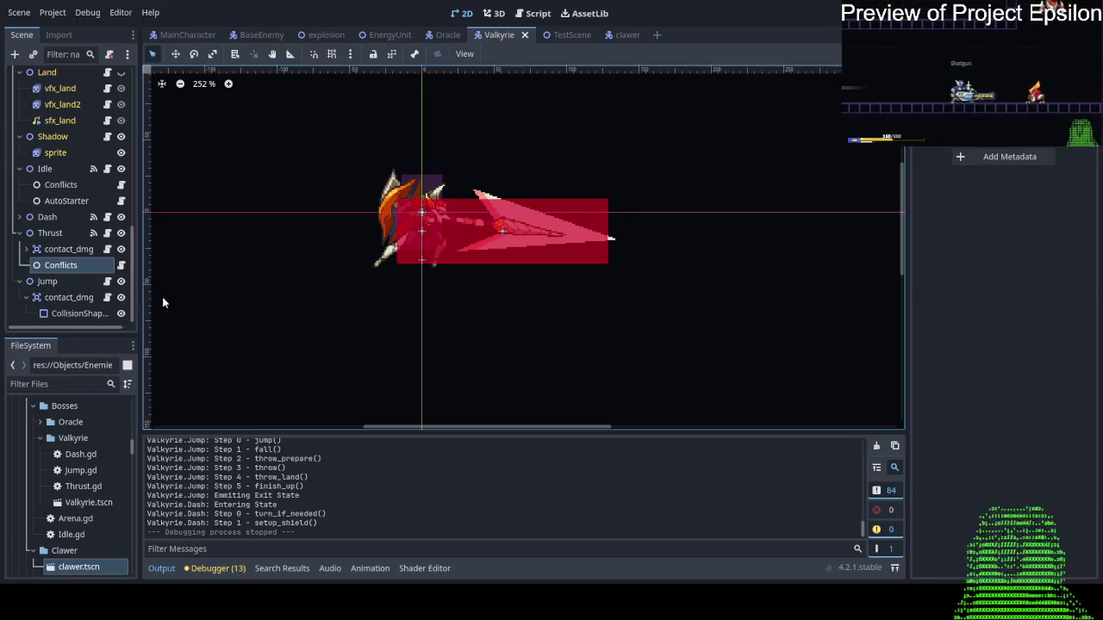
click(122, 298)
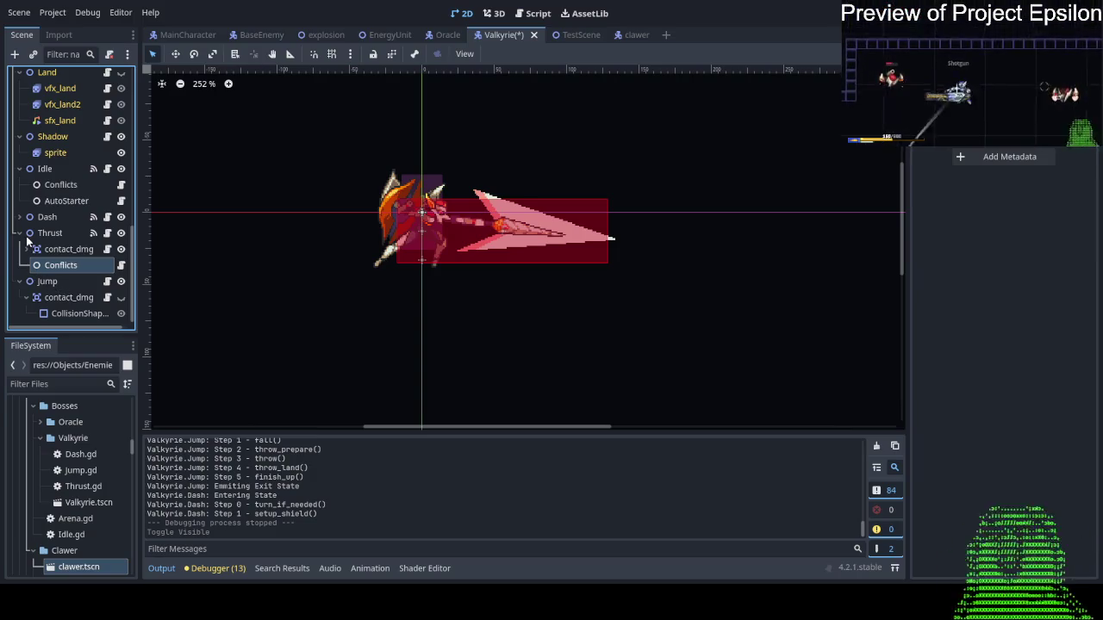
click(20, 282)
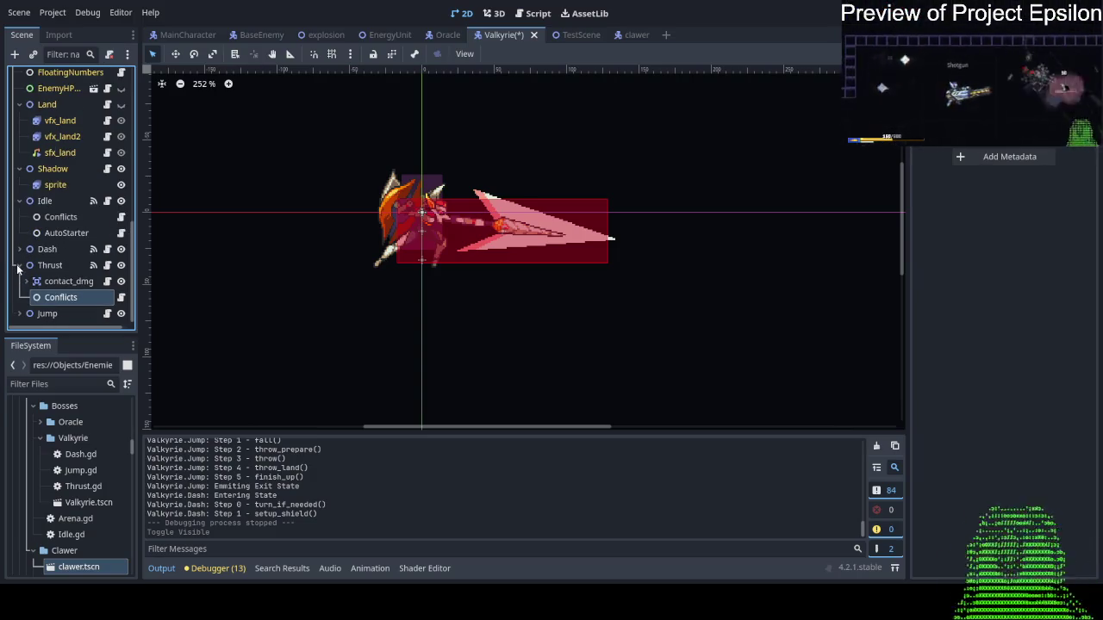
click(18, 266)
click(20, 315)
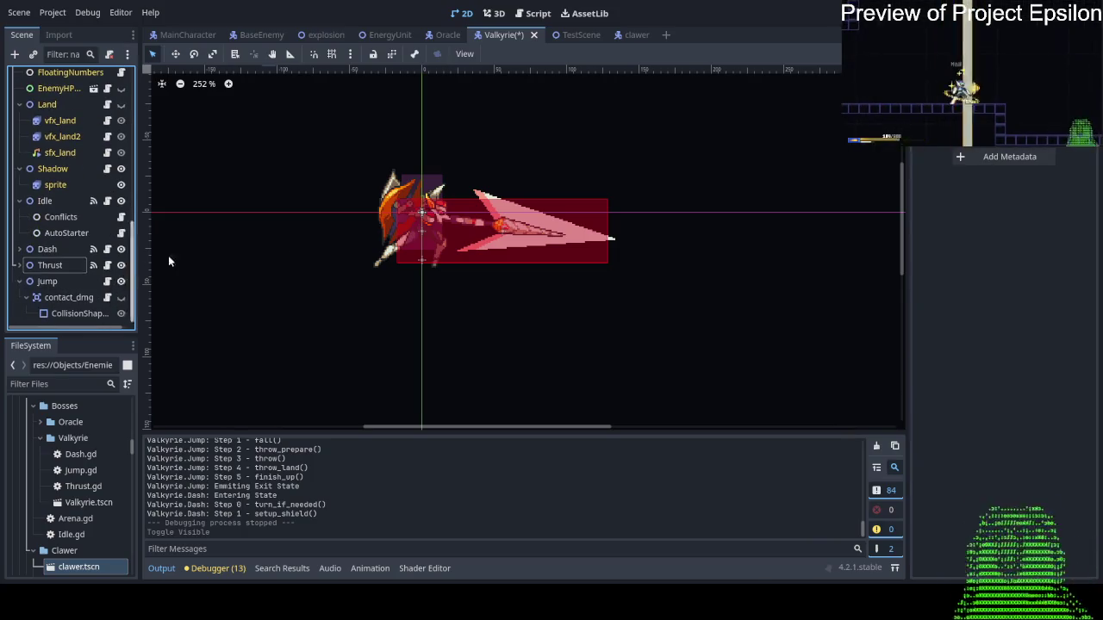
click(592, 218)
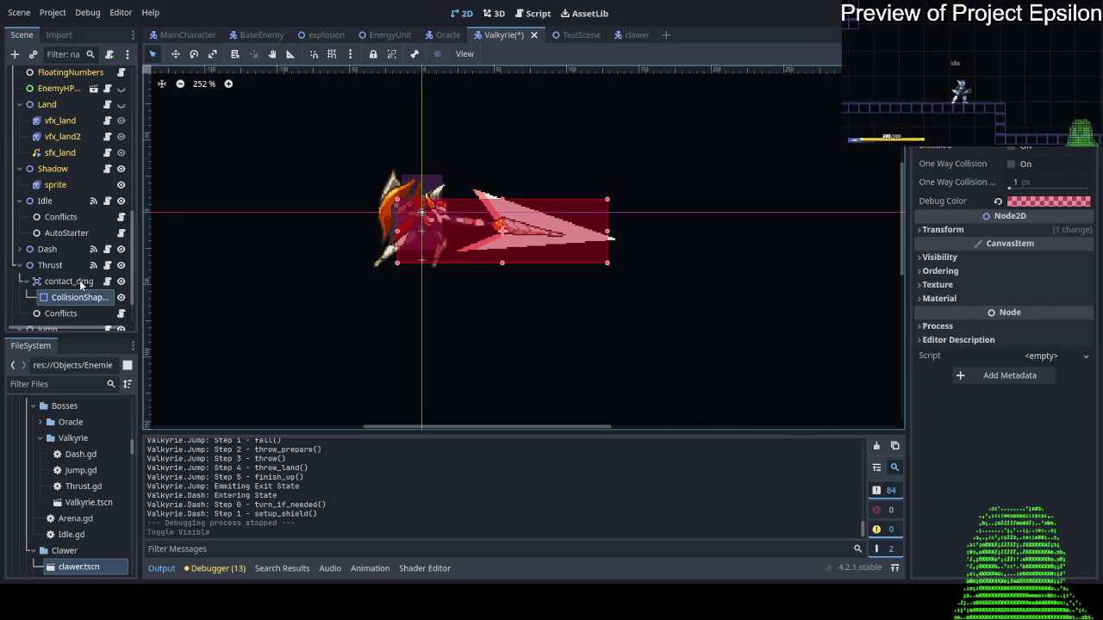
scroll(79, 280, down, 2)
click(121, 249)
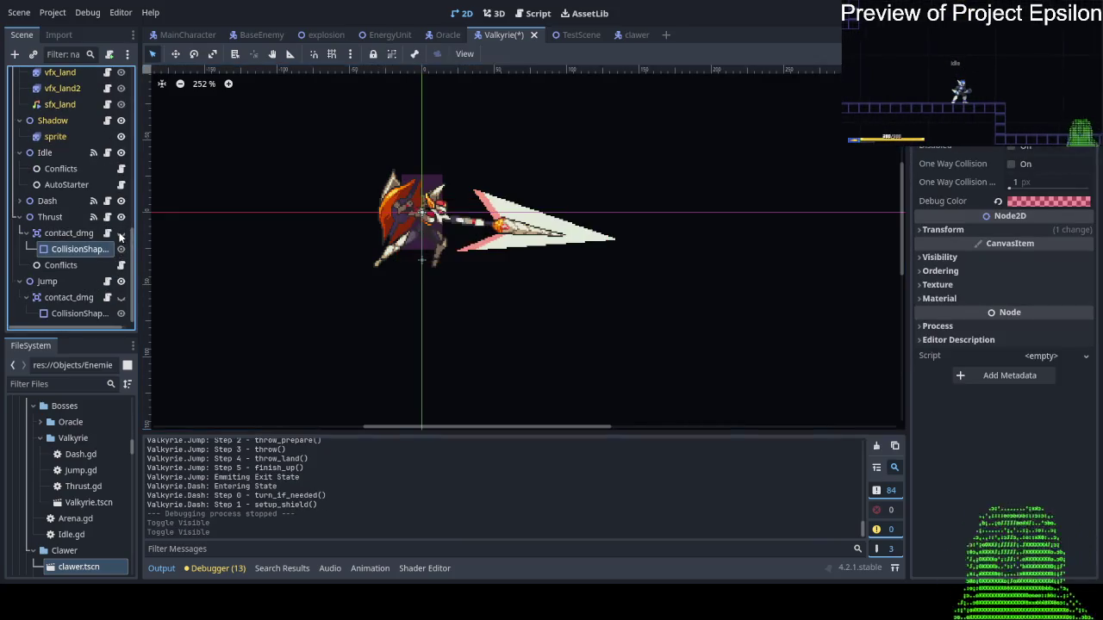
click(21, 218)
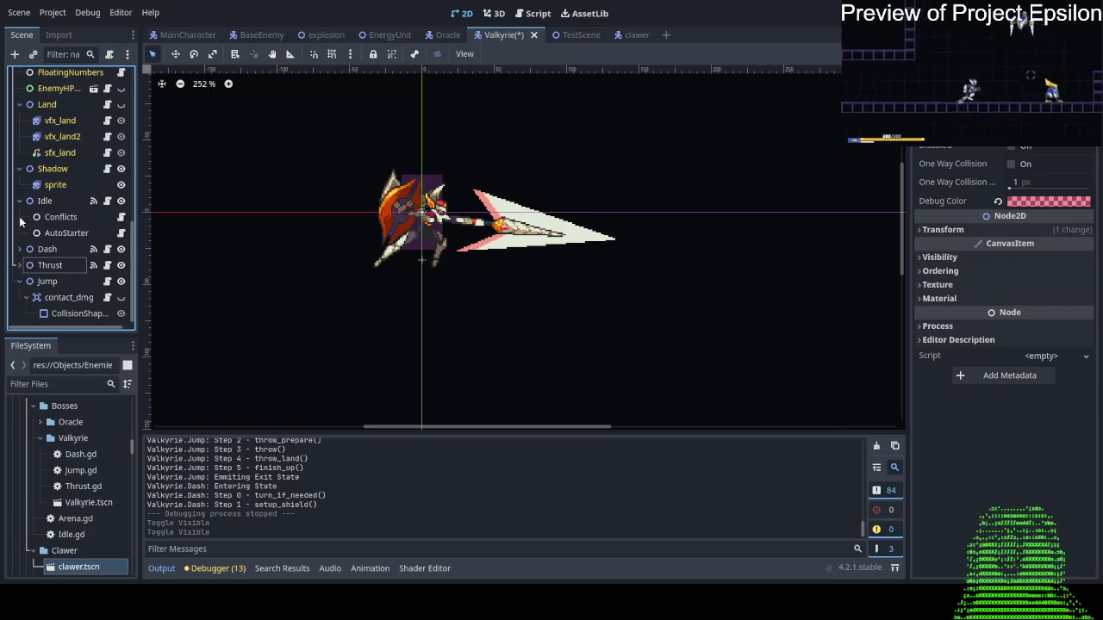
- Find the Land effects node in the Scene tree and make it visible
scroll(73, 243, up, 10)
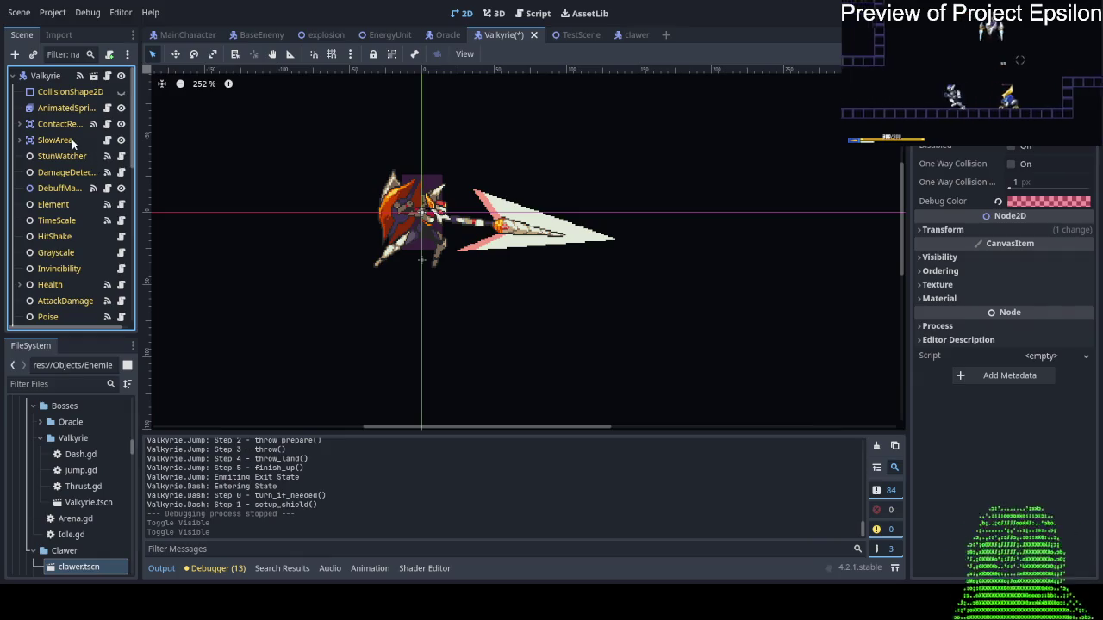
scroll(72, 140, down, 5)
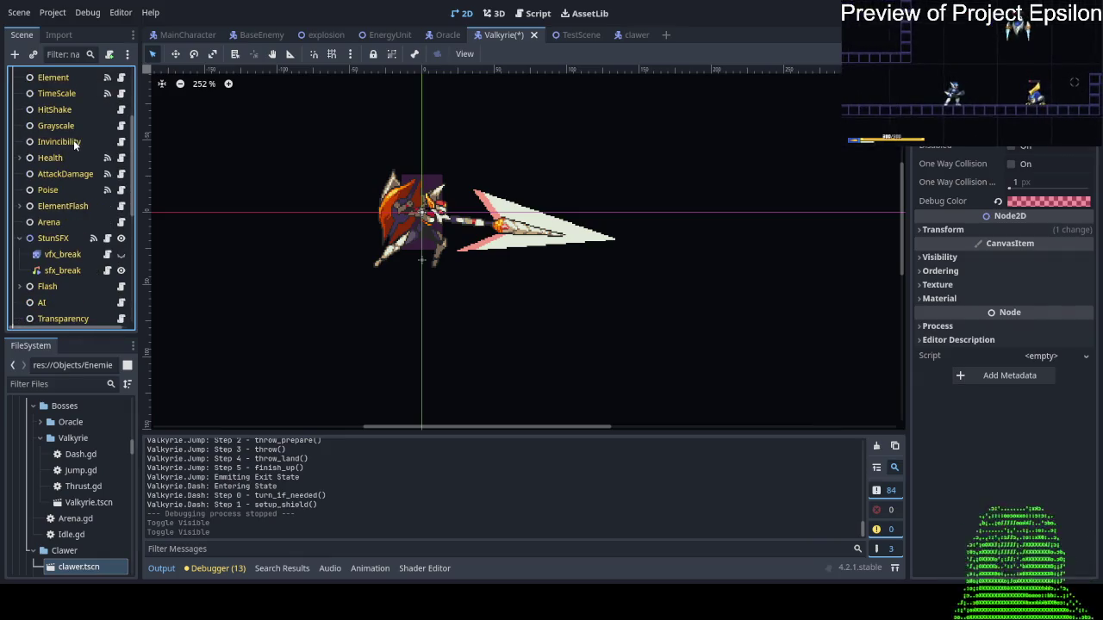
scroll(73, 139, up, 2)
scroll(73, 145, up, 2)
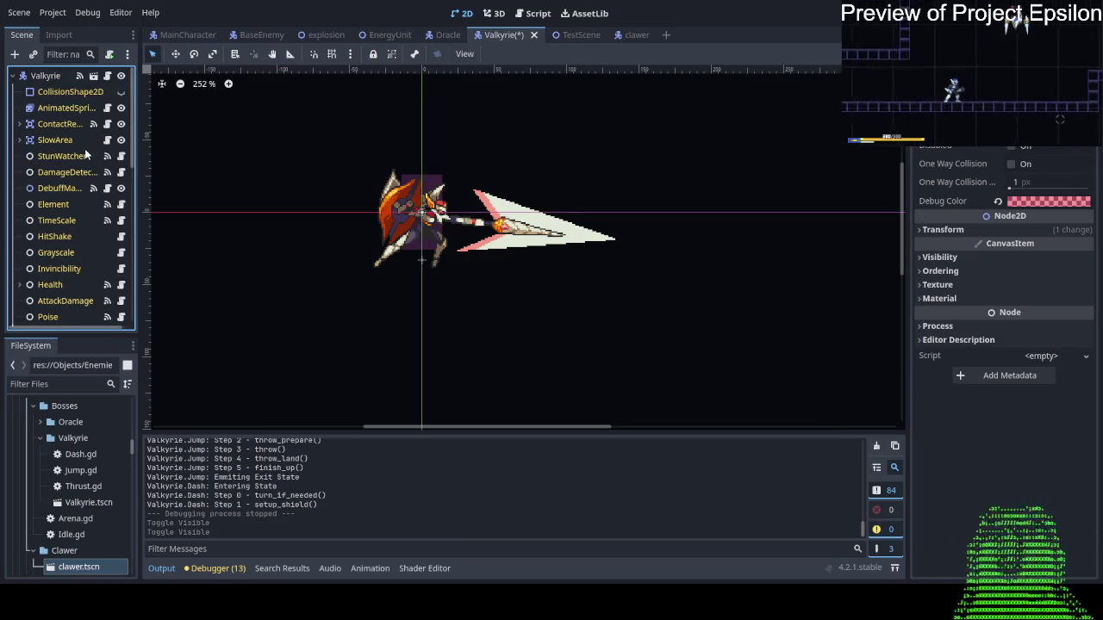
scroll(82, 205, down, 1)
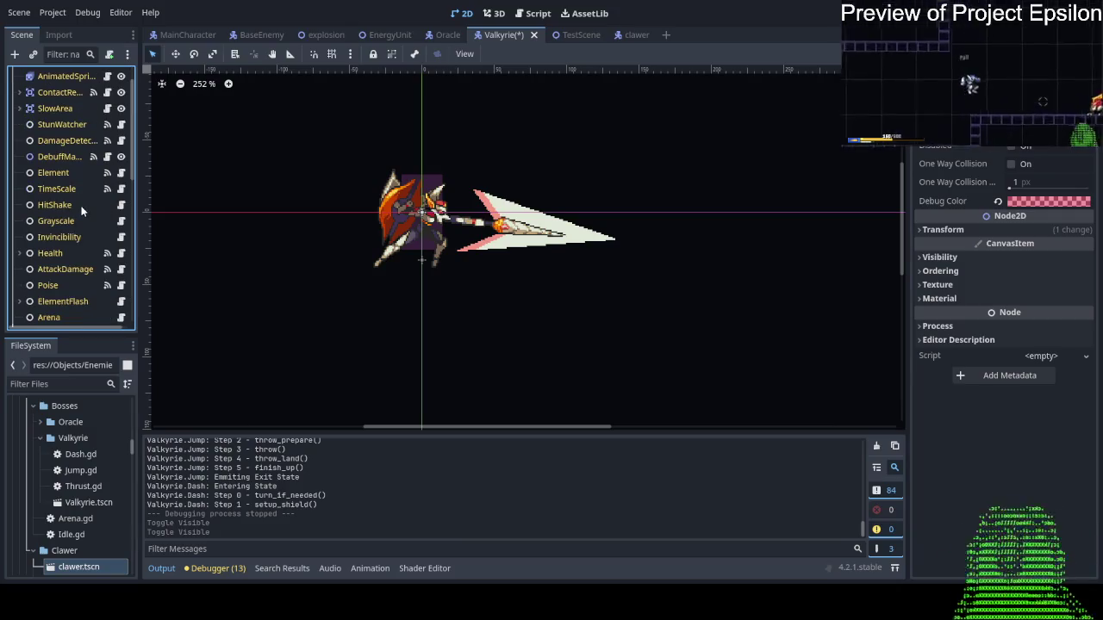
scroll(82, 210, down, 3)
scroll(82, 210, down, 1)
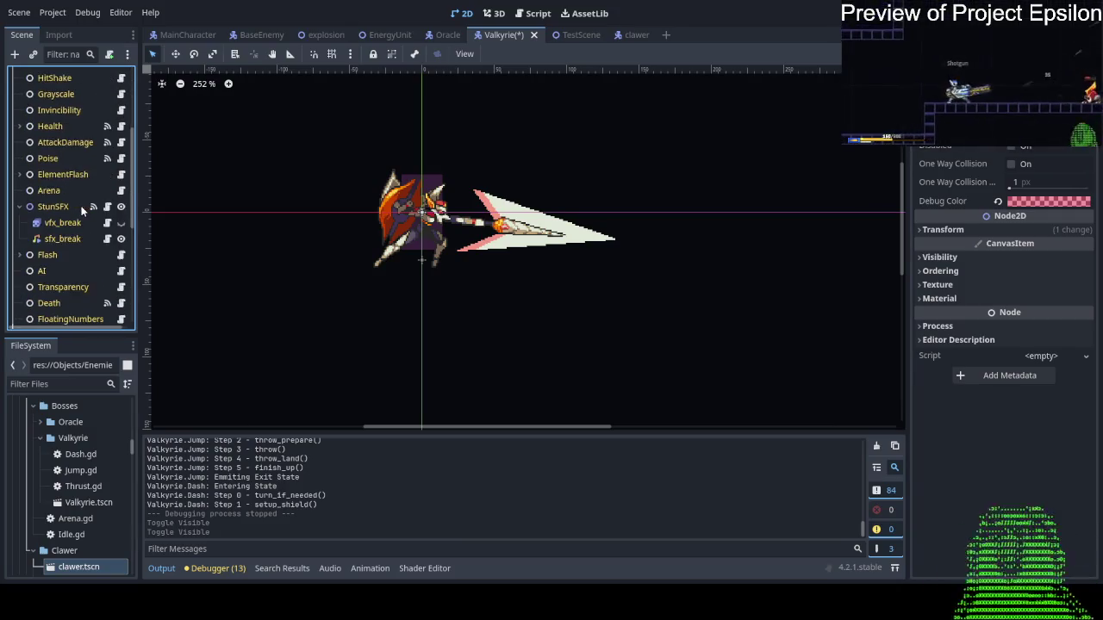
scroll(82, 208, down, 5)
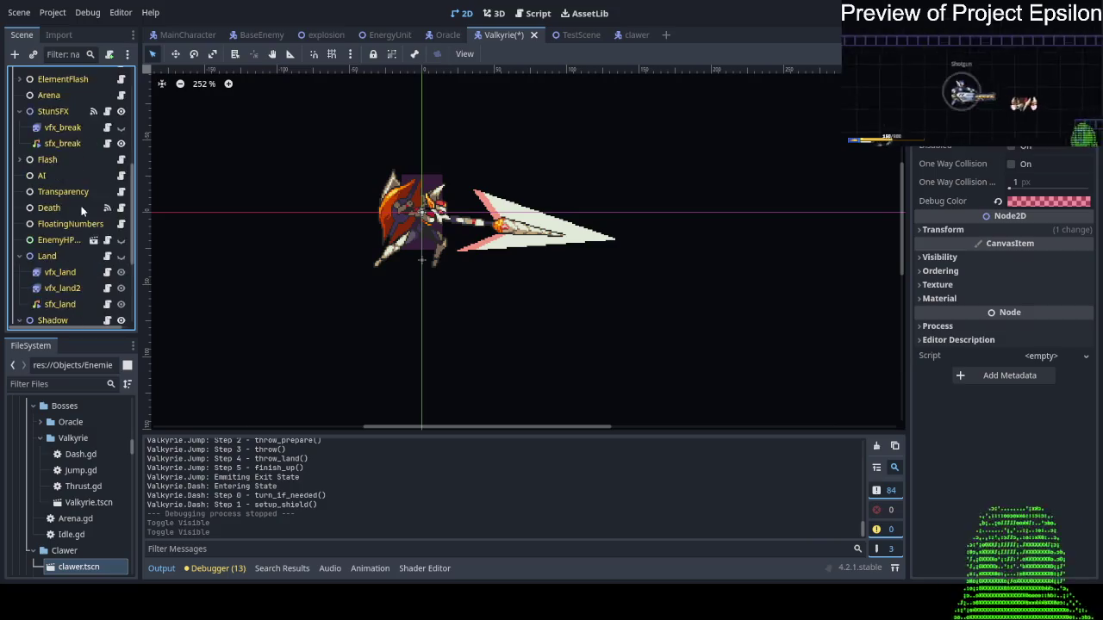
scroll(81, 209, down, 1)
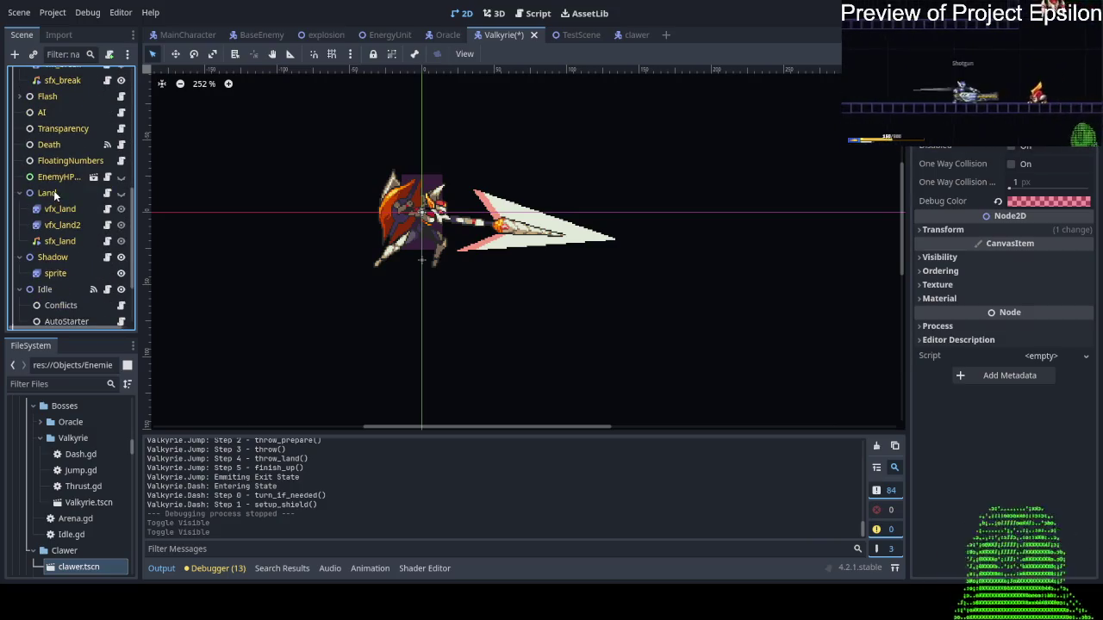
click(53, 192)
click(123, 193)
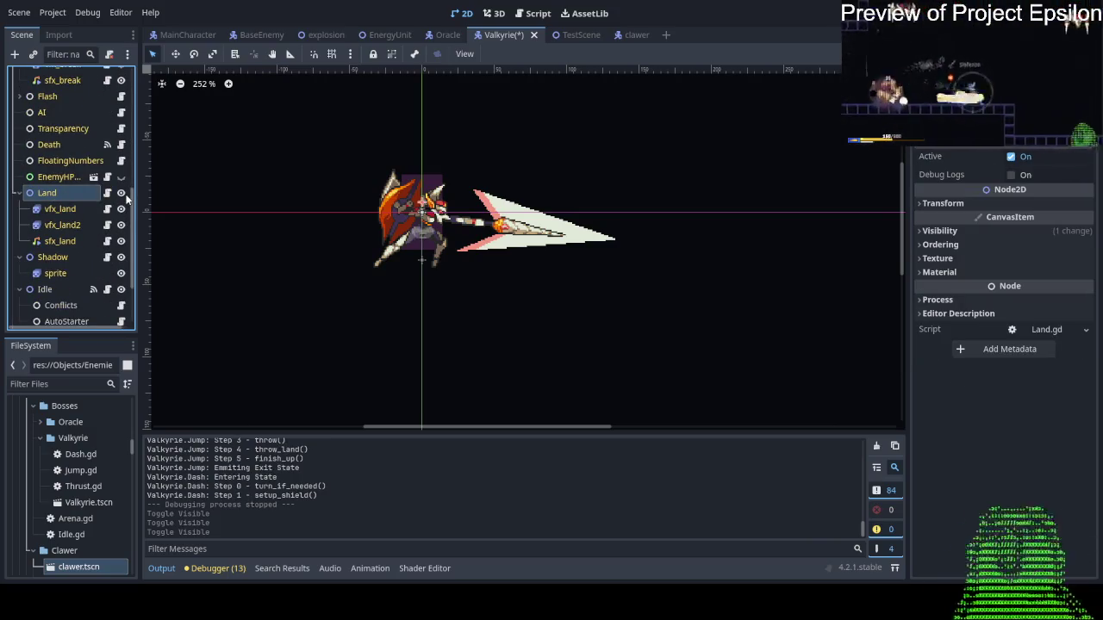
- Move the Land node down below the boss to position (0, 15)
scroll(444, 188, up, 3)
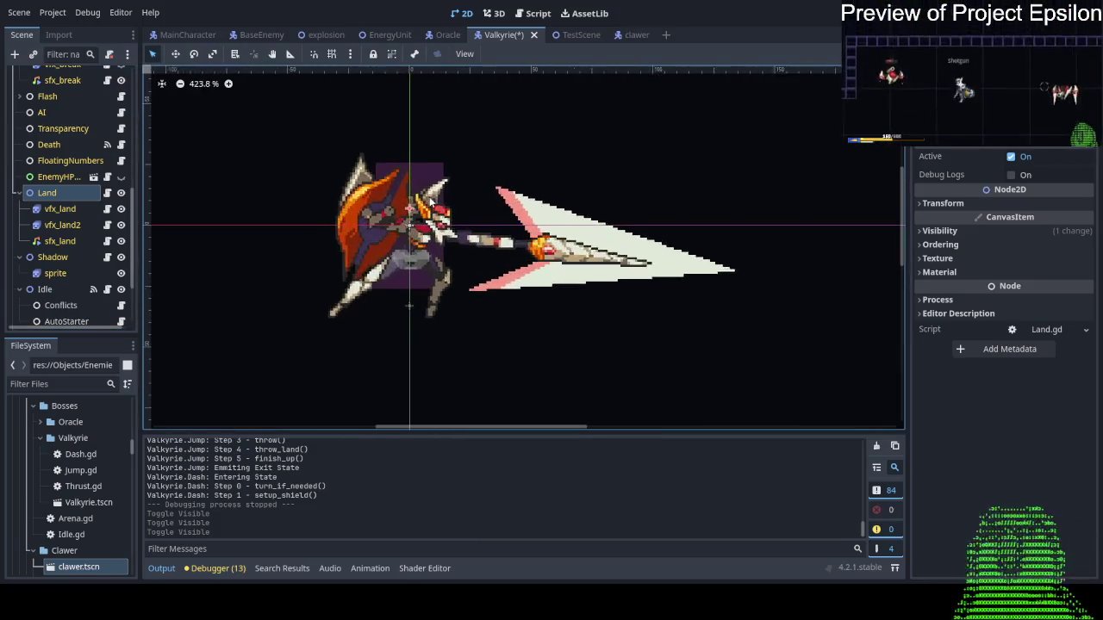
click(63, 179)
click(90, 193)
key(w)
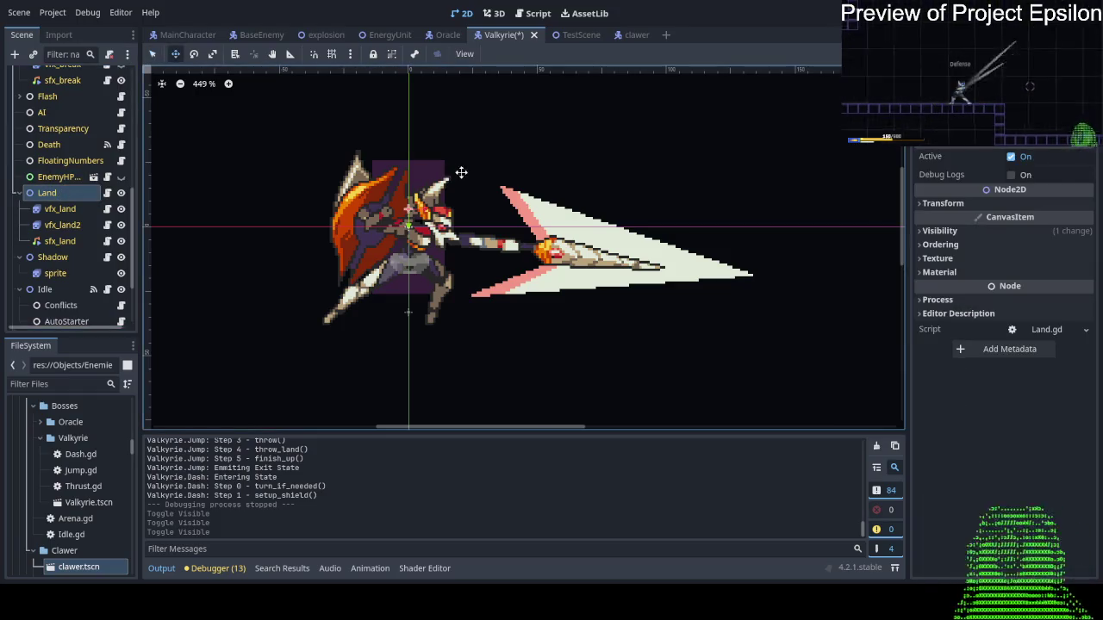
drag(477, 168, 473, 225)
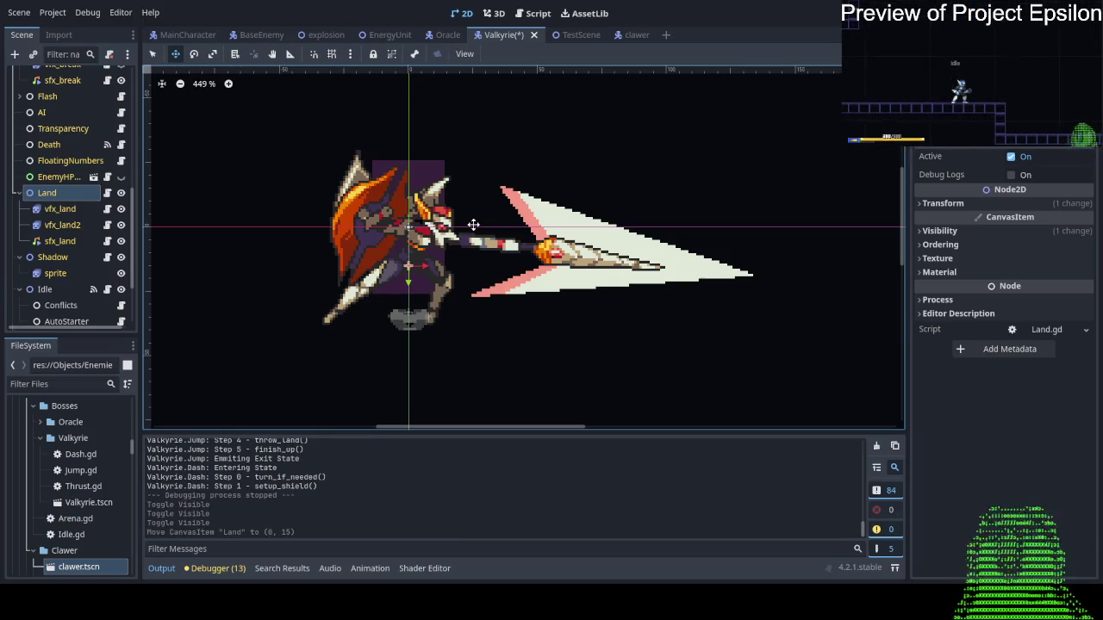
- Hide the Land node again, save the Valkyrie scene, and launch the game
click(121, 193)
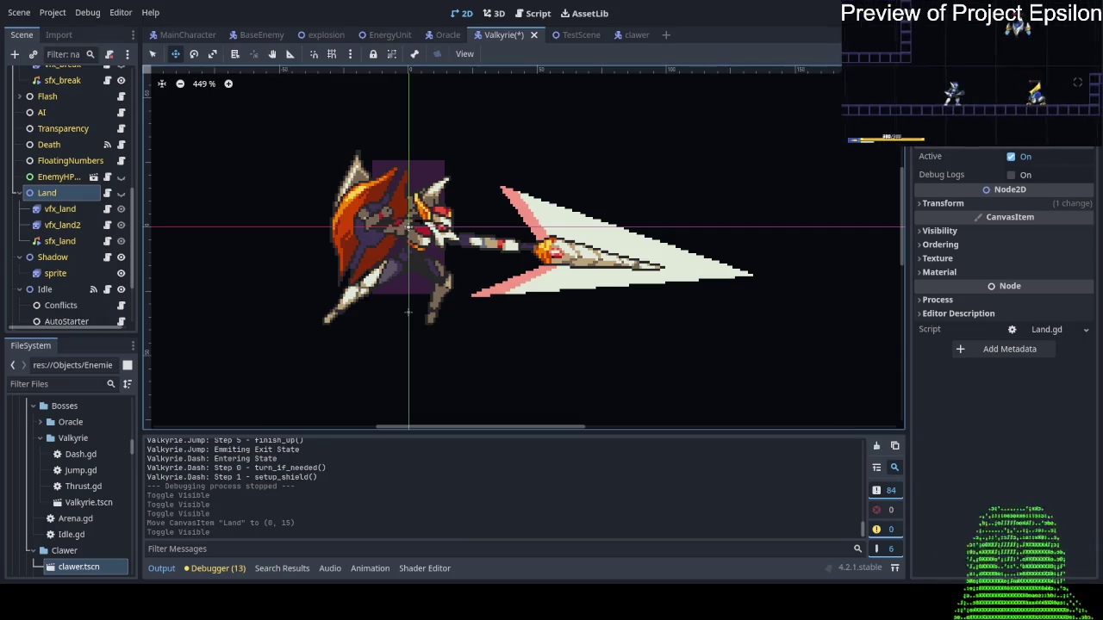
key(ctrl+s)
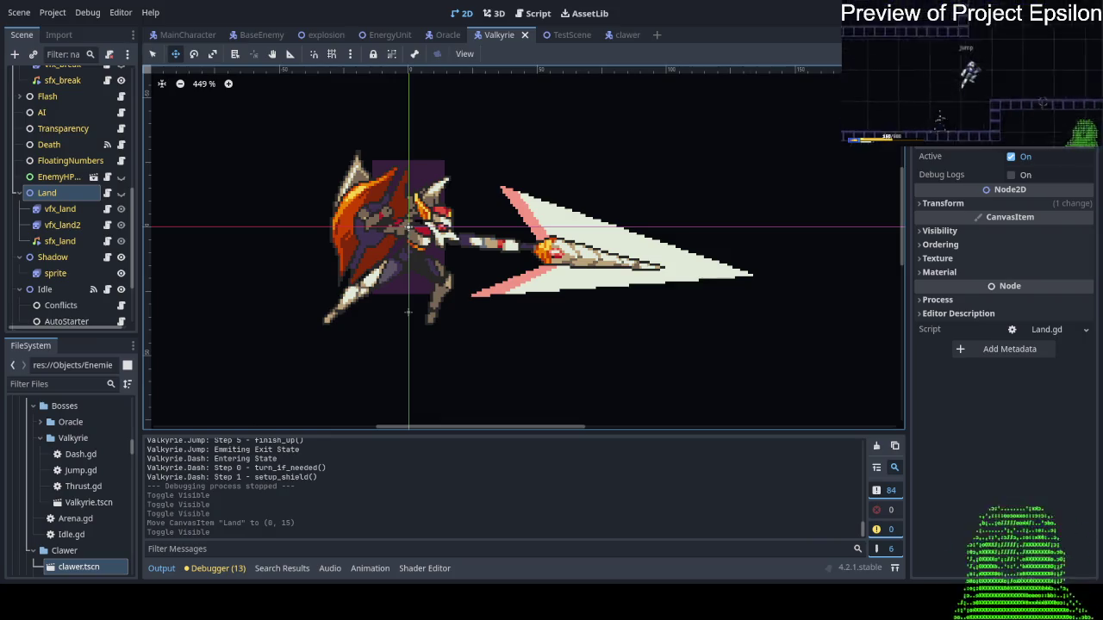
key(F5)
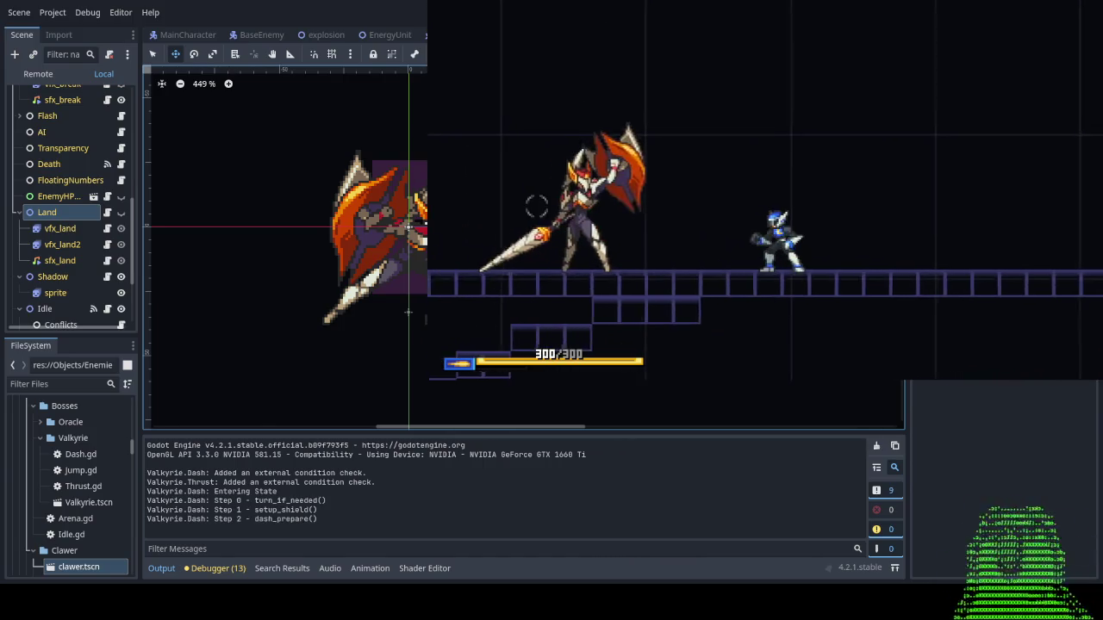
- Fight the boss by moving, jumping over its dash, and attacking at close range
key(Left)
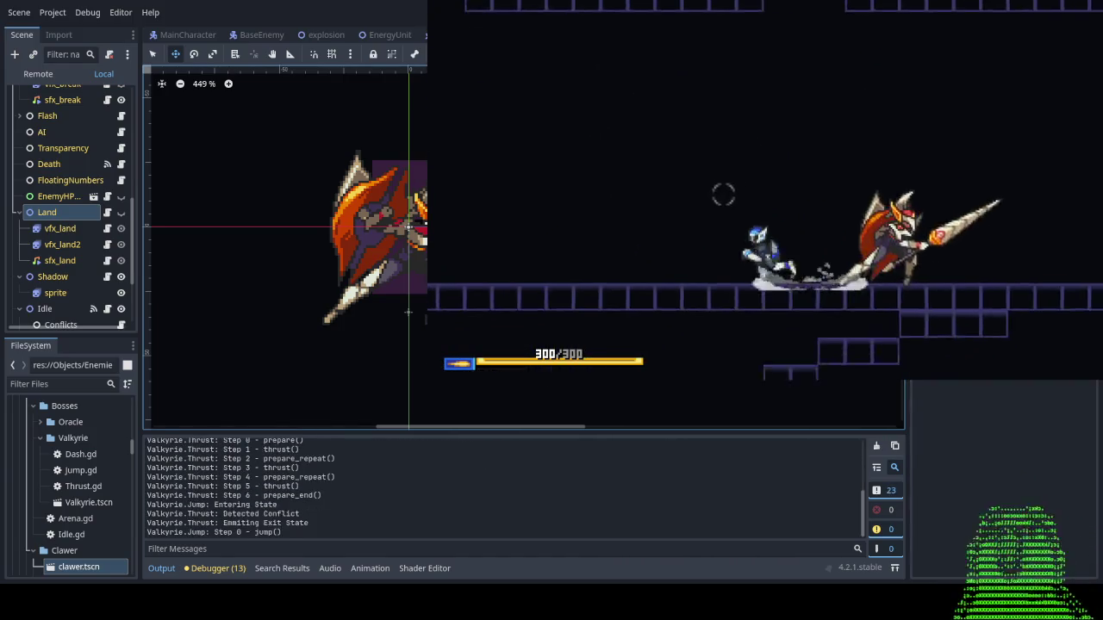
key(Right)
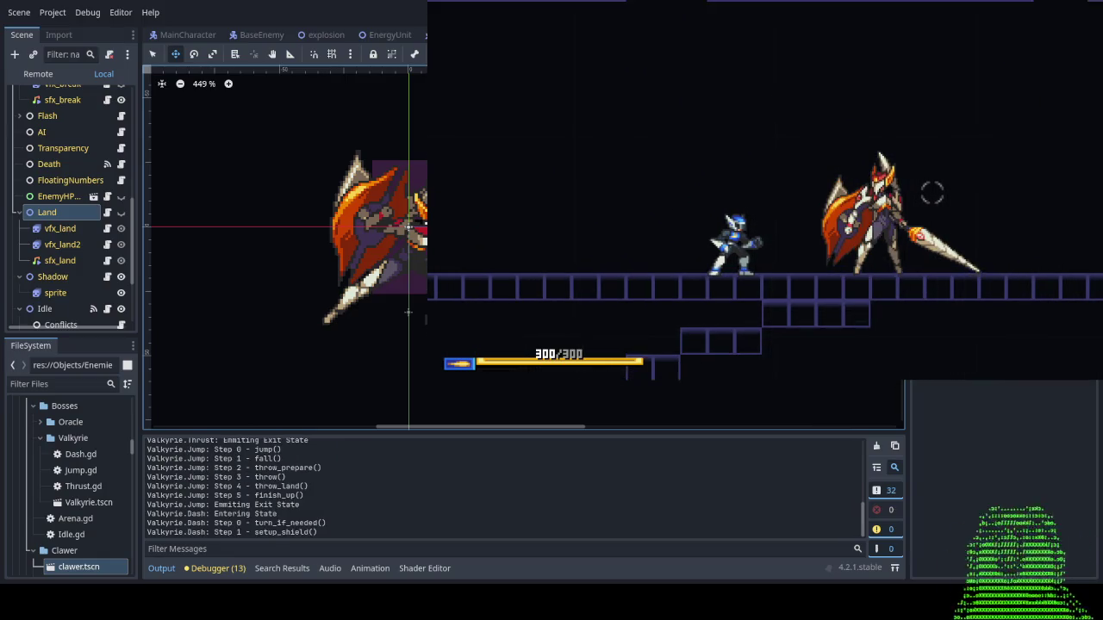
key(space)
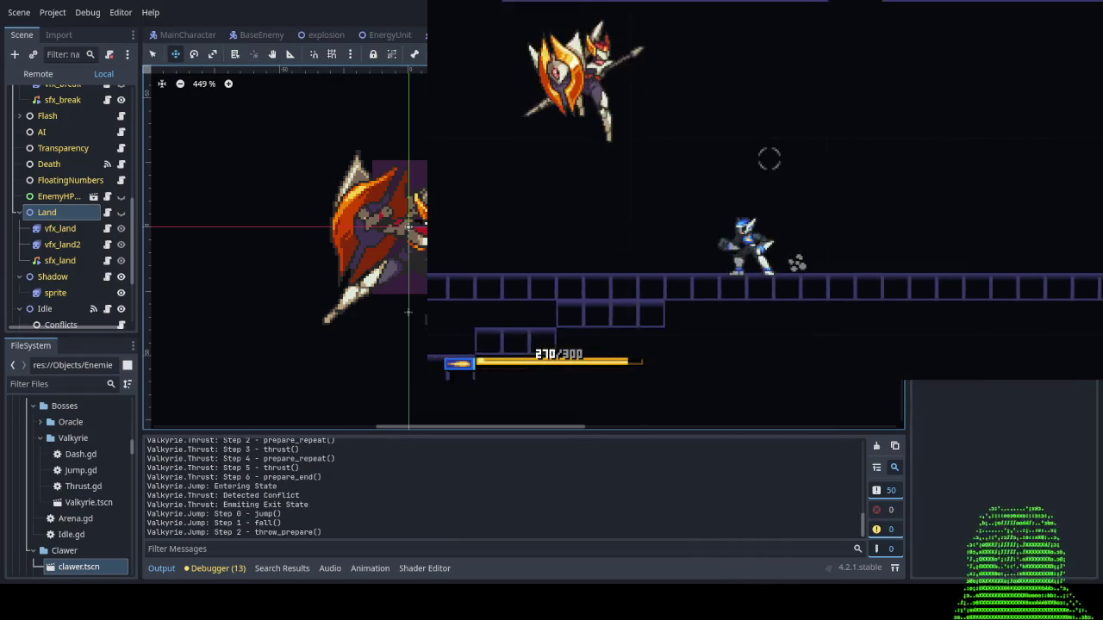
key(shift)
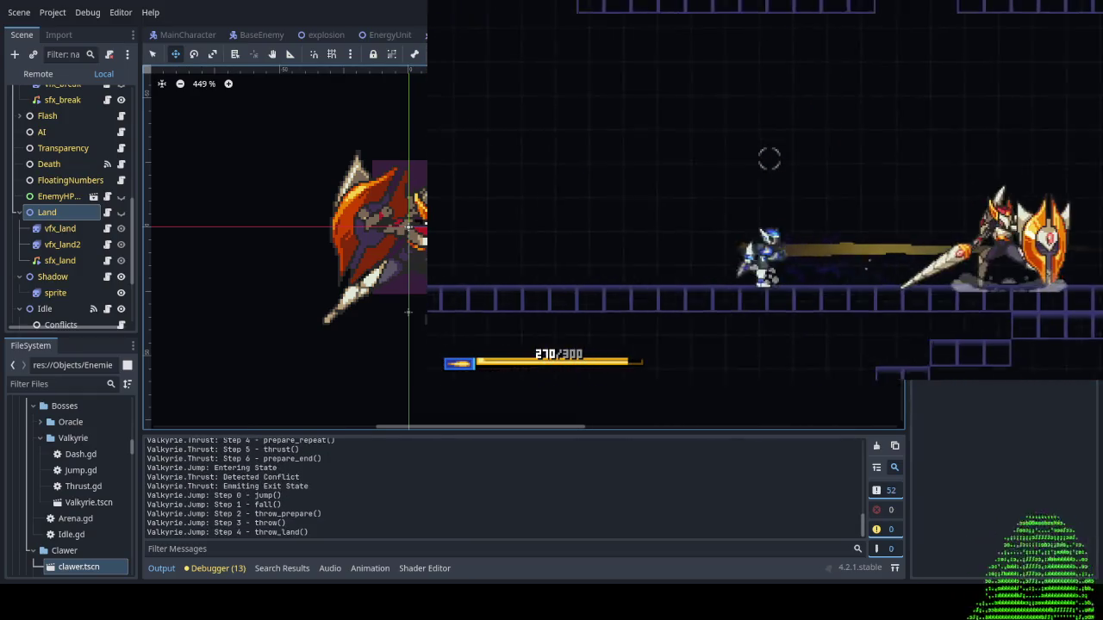
key(d)
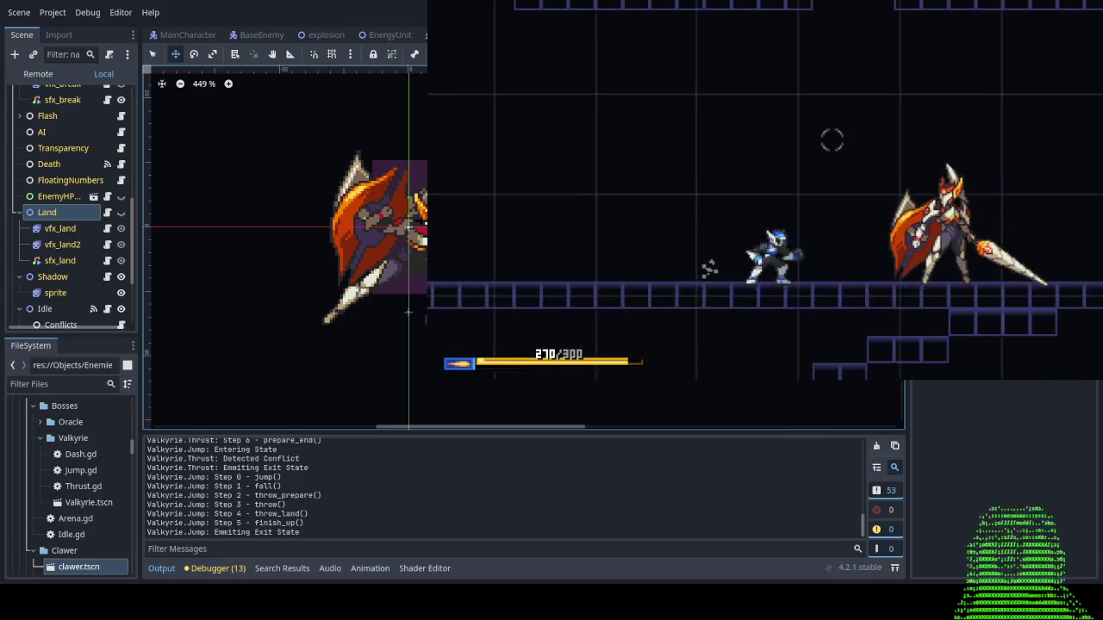
key(space)
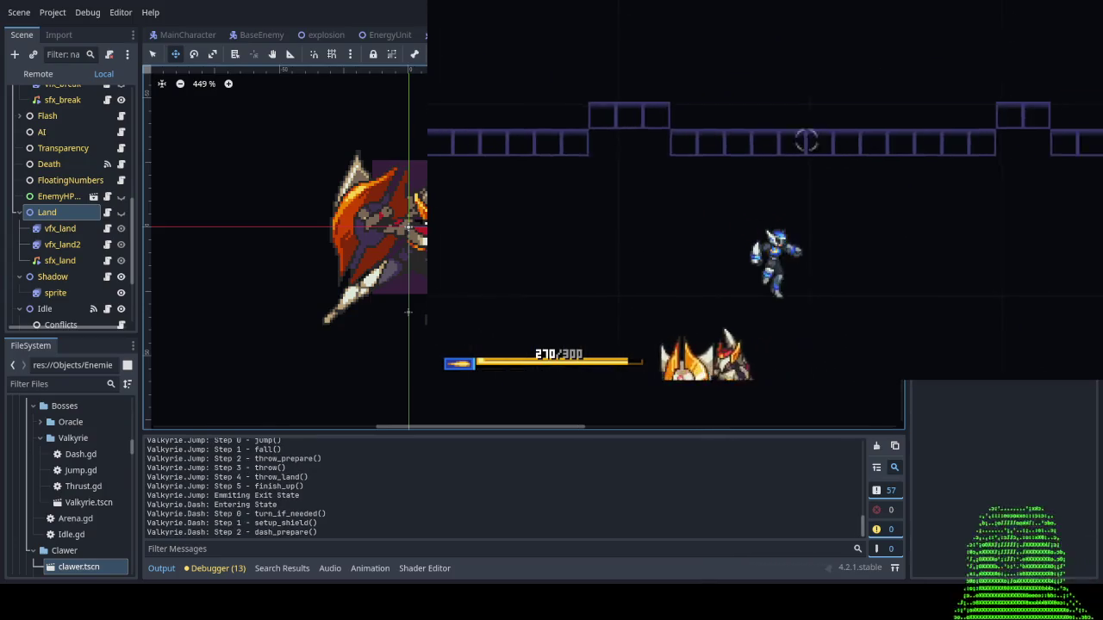
click(797, 140)
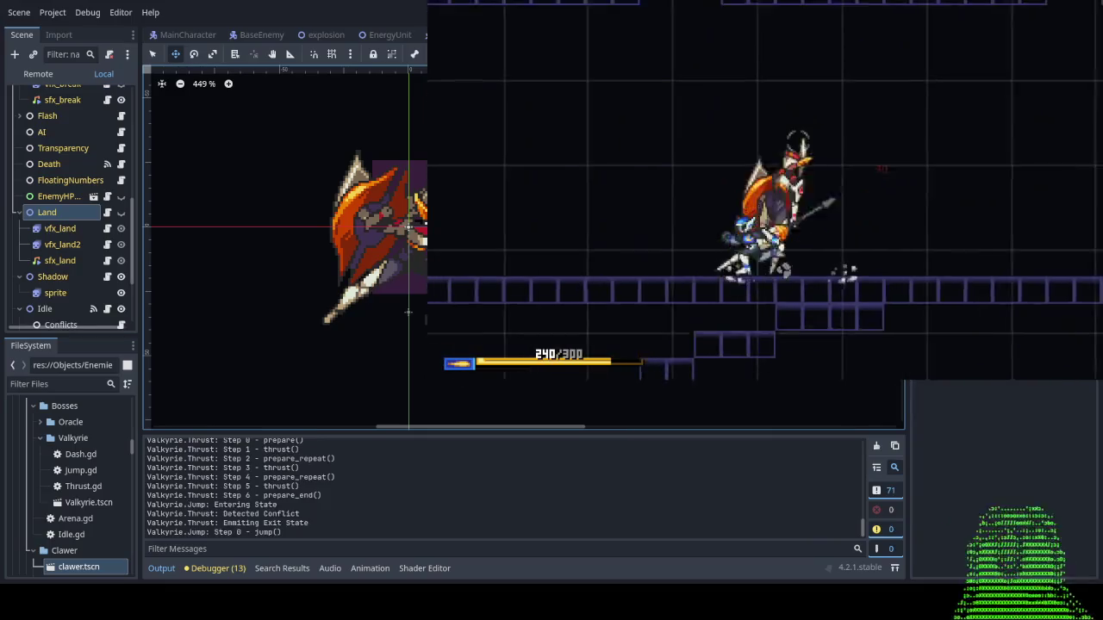
key(d)
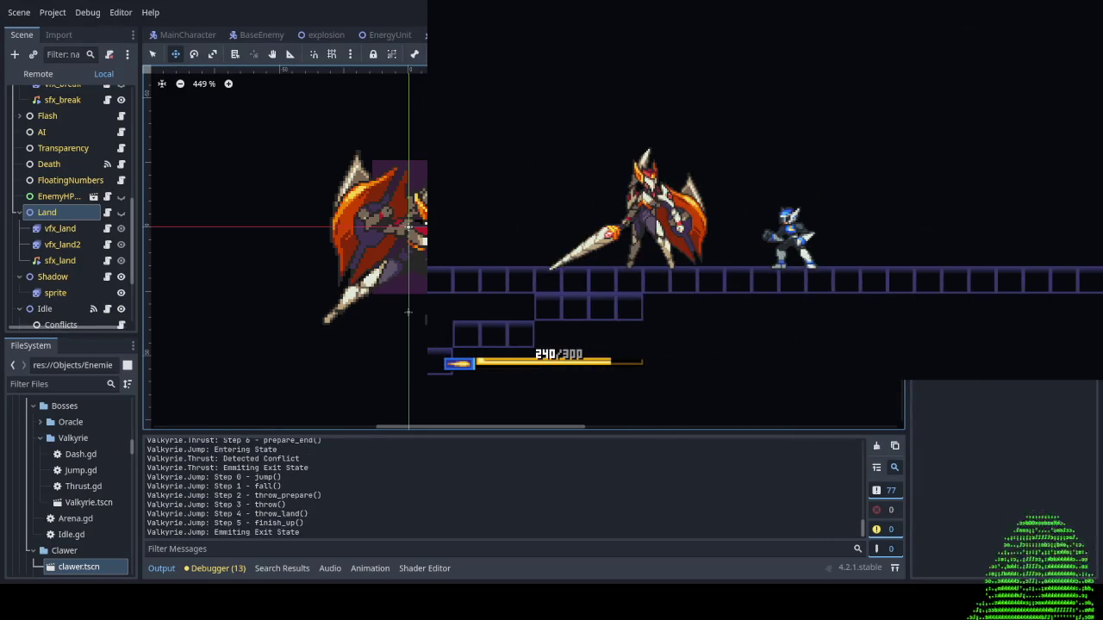
key(a)
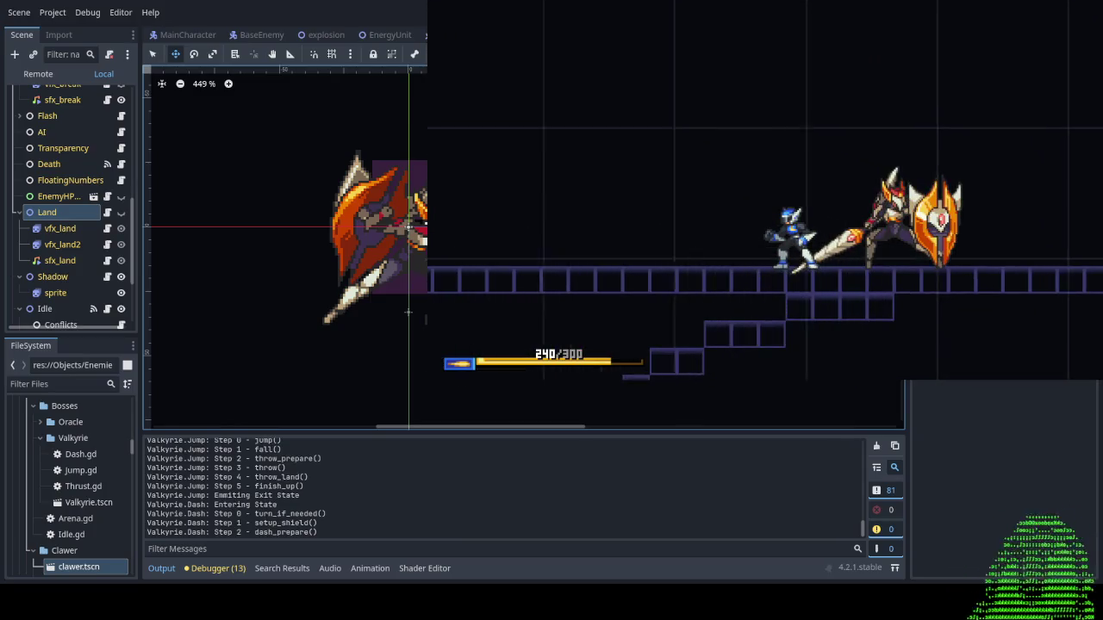
- Slash during the spear throw, dodge the next dash, then scroll the Scene dock down
key(d)
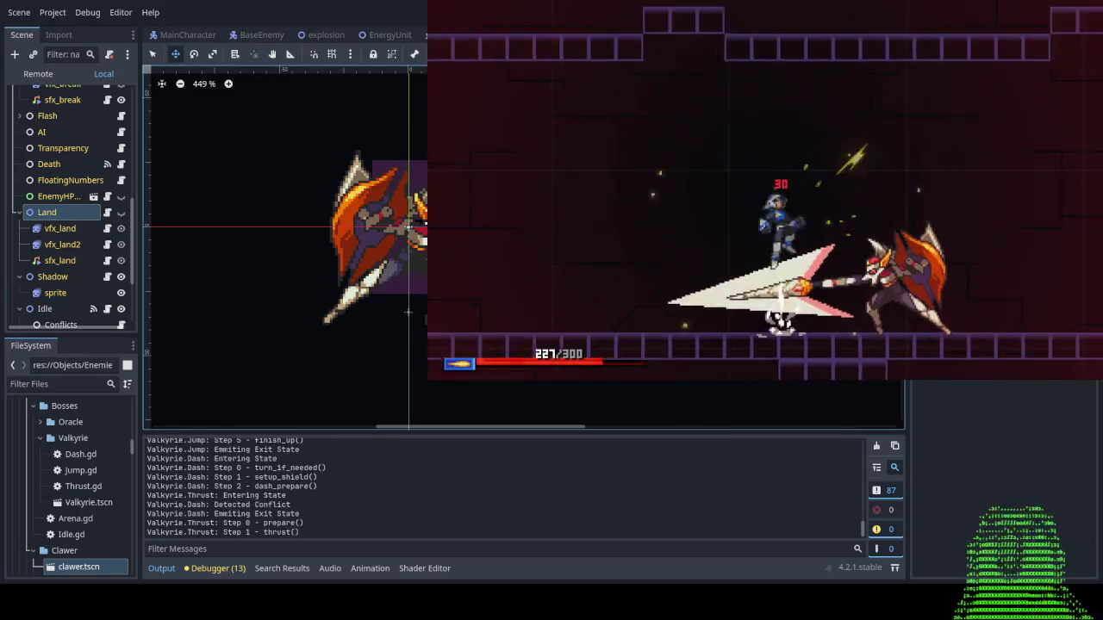
key(j)
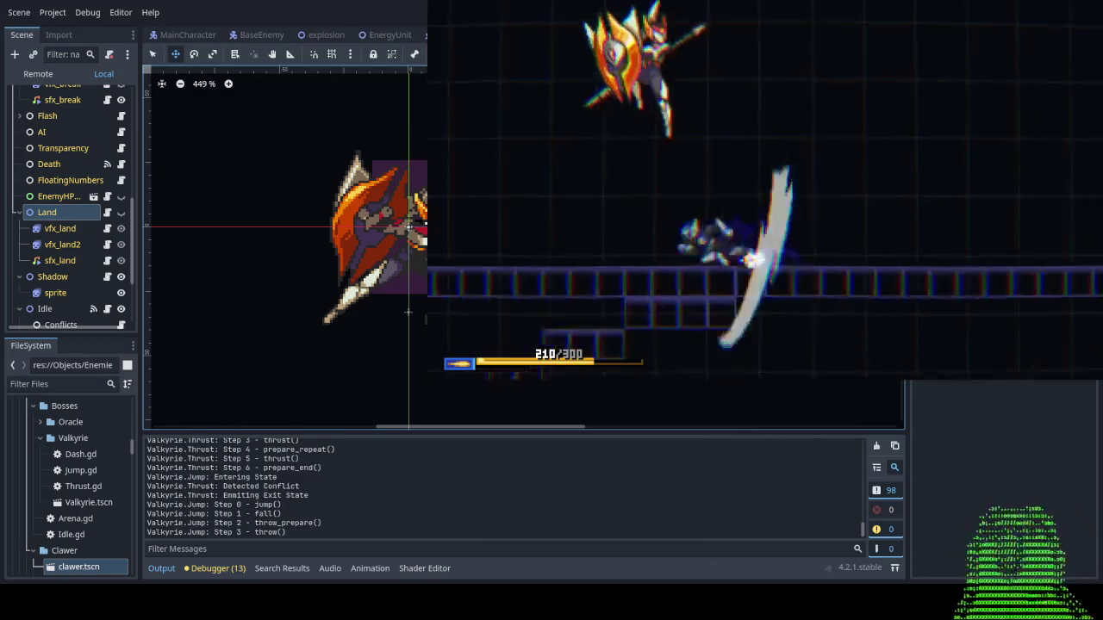
key(d)
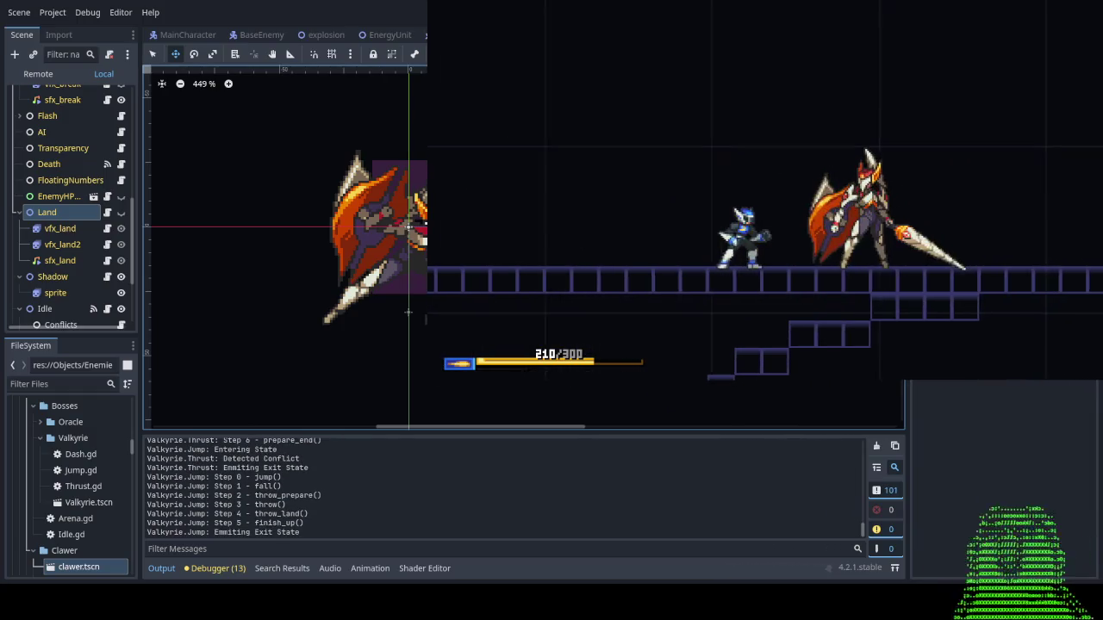
key(d)
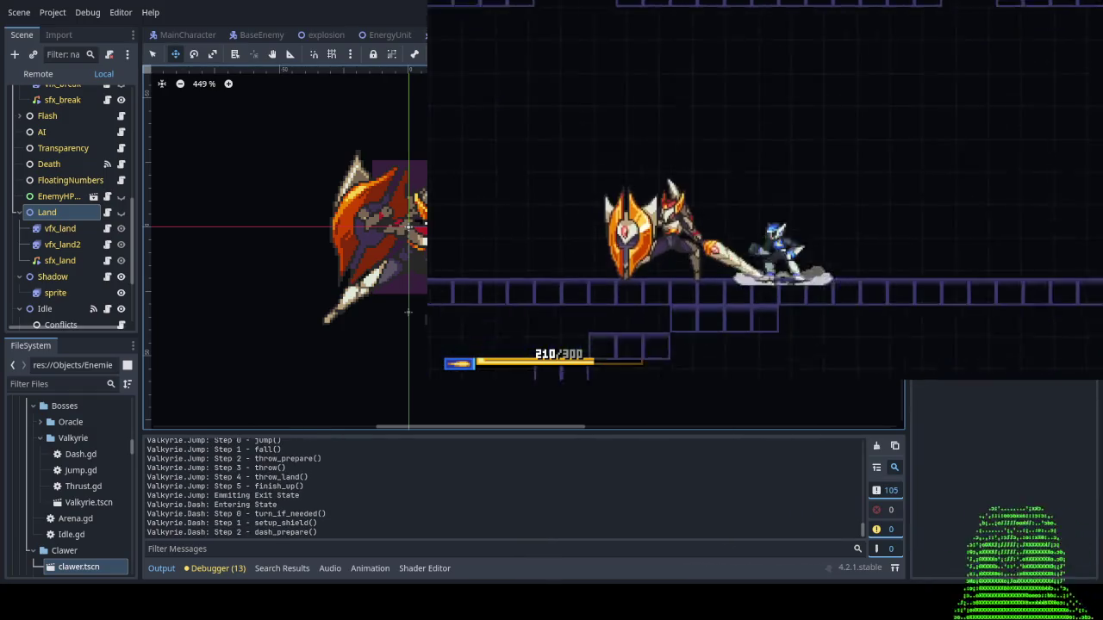
key(a)
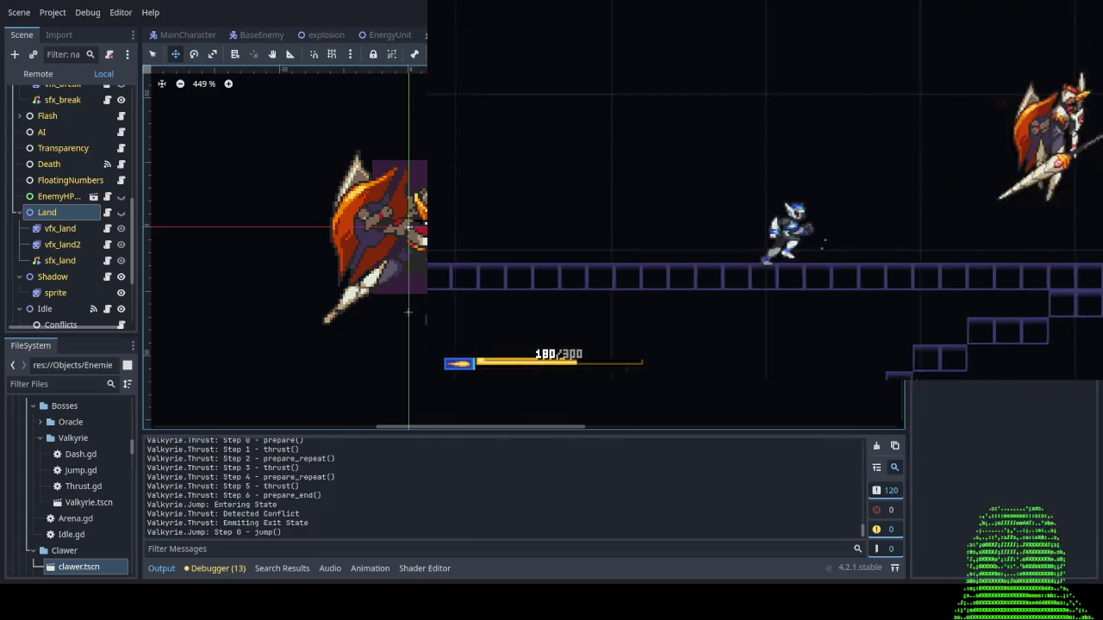
key(d)
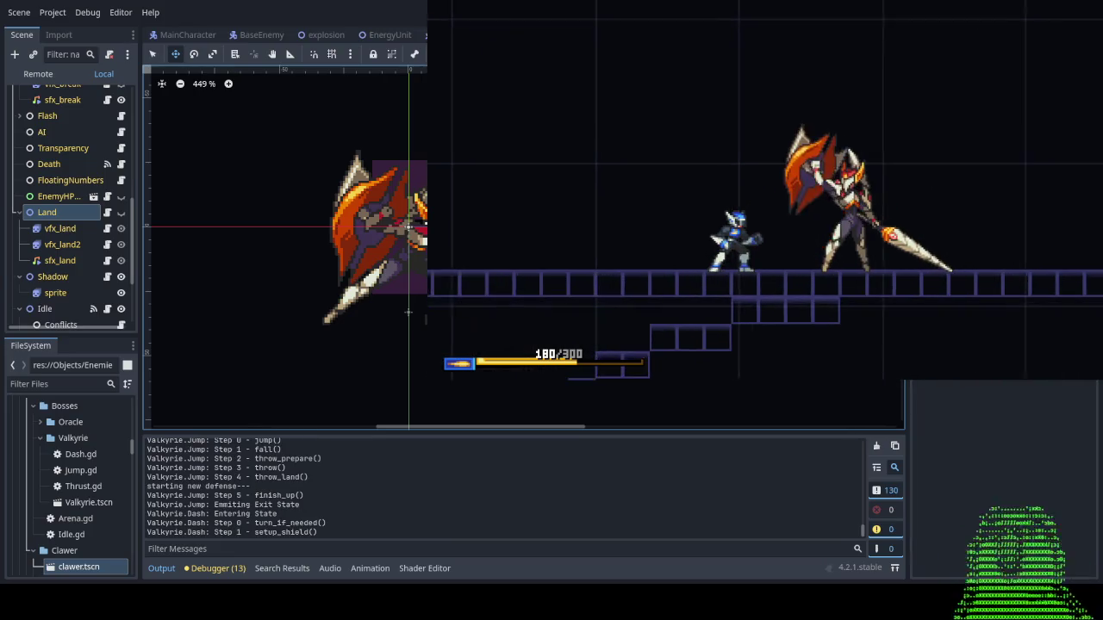
key(space)
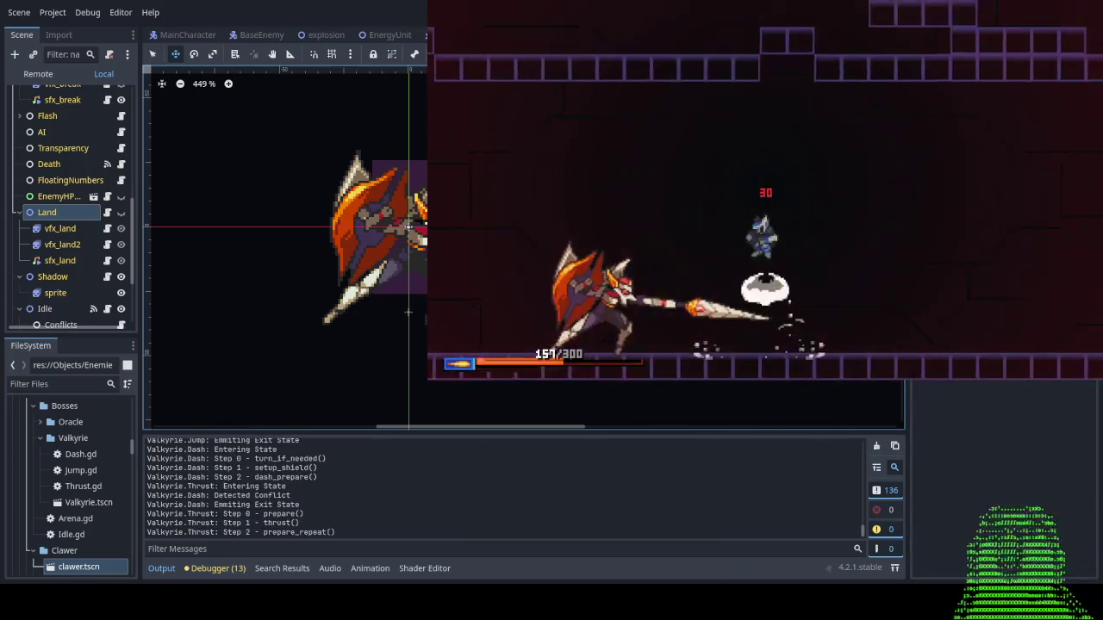
key(shift)
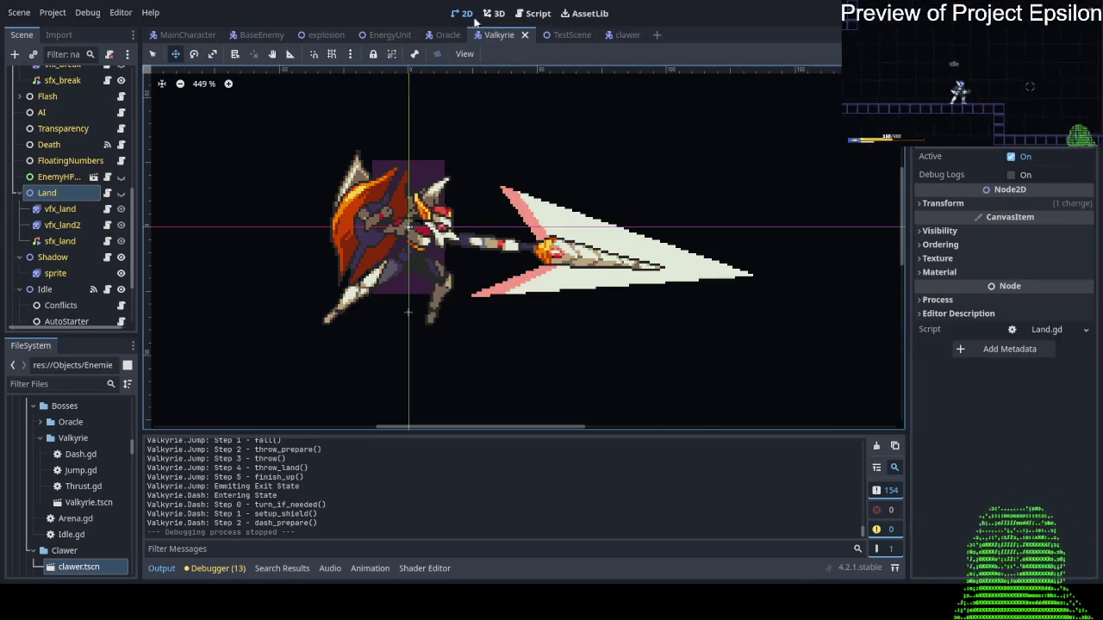
scroll(64, 265, down, 3)
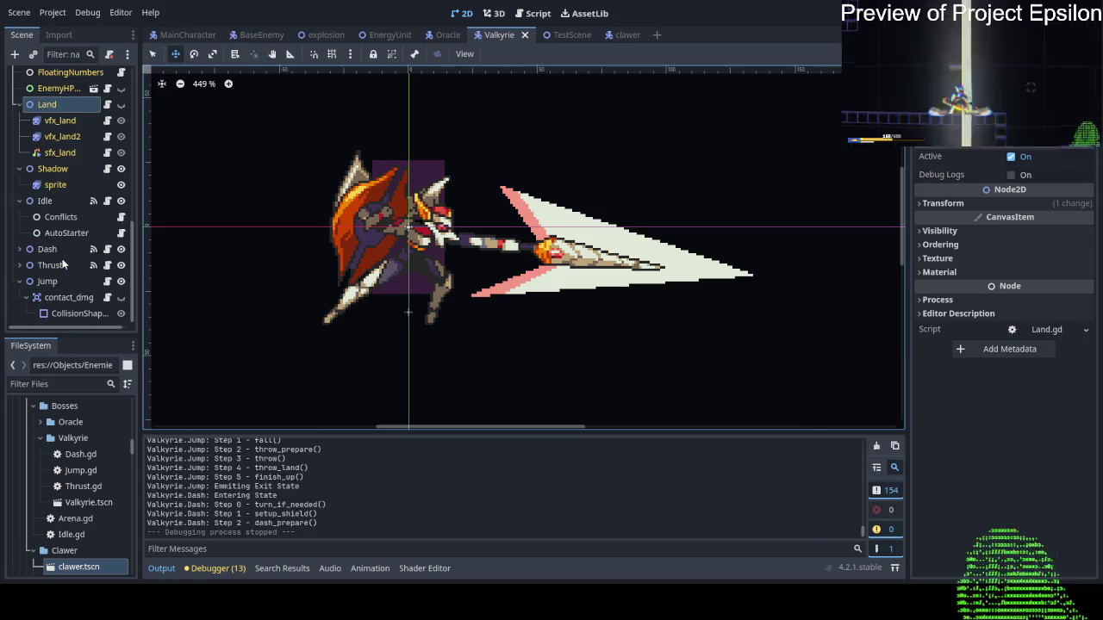
- Open Jump.gd from the Jump node's script icon and scroll to the throw functions
click(108, 284)
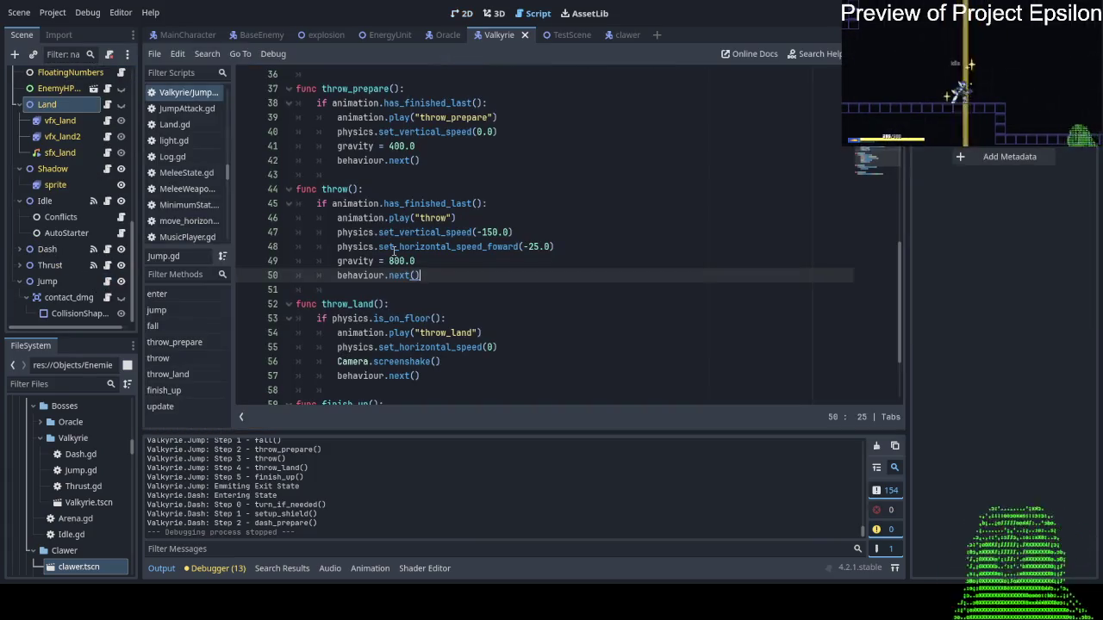
scroll(411, 261, down, 2)
scroll(498, 257, up, 10)
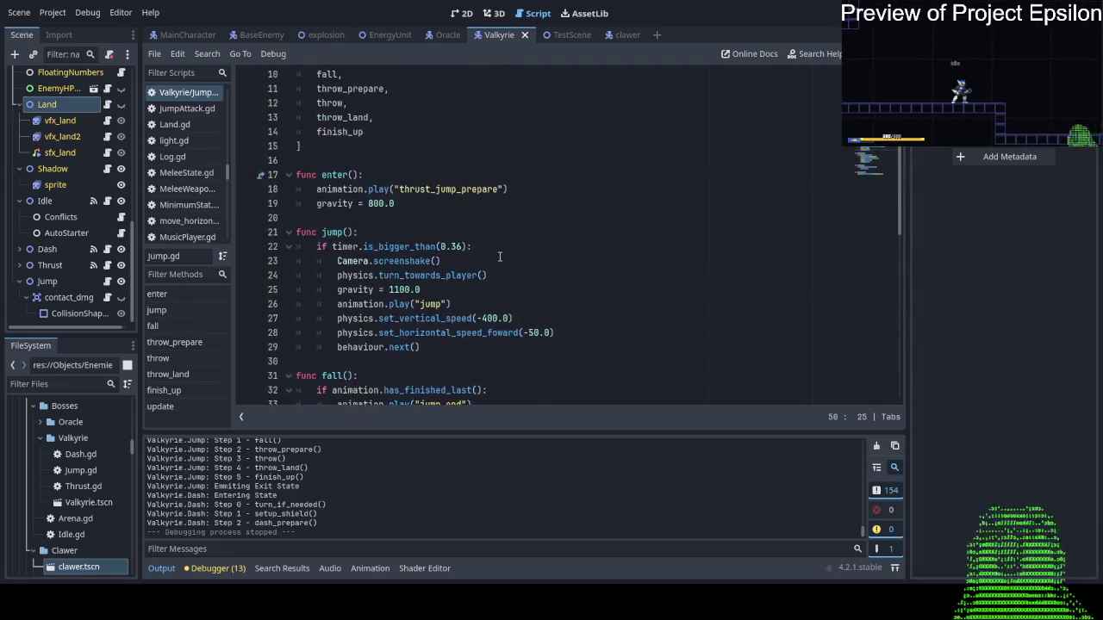
scroll(499, 243, up, 3)
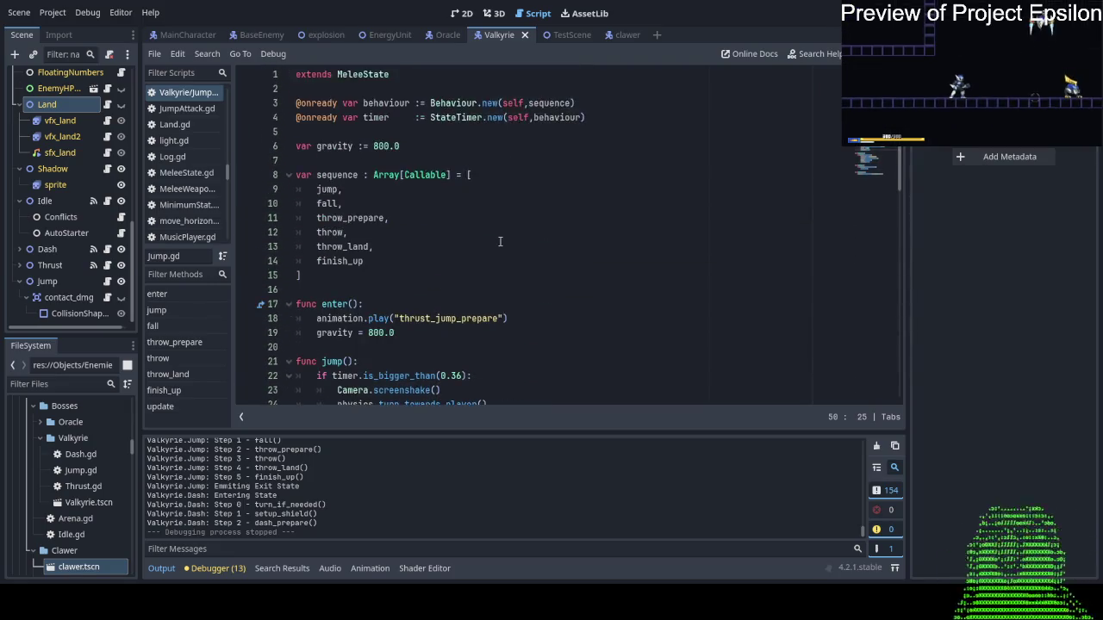
scroll(499, 242, down, 14)
scroll(500, 242, up, 3)
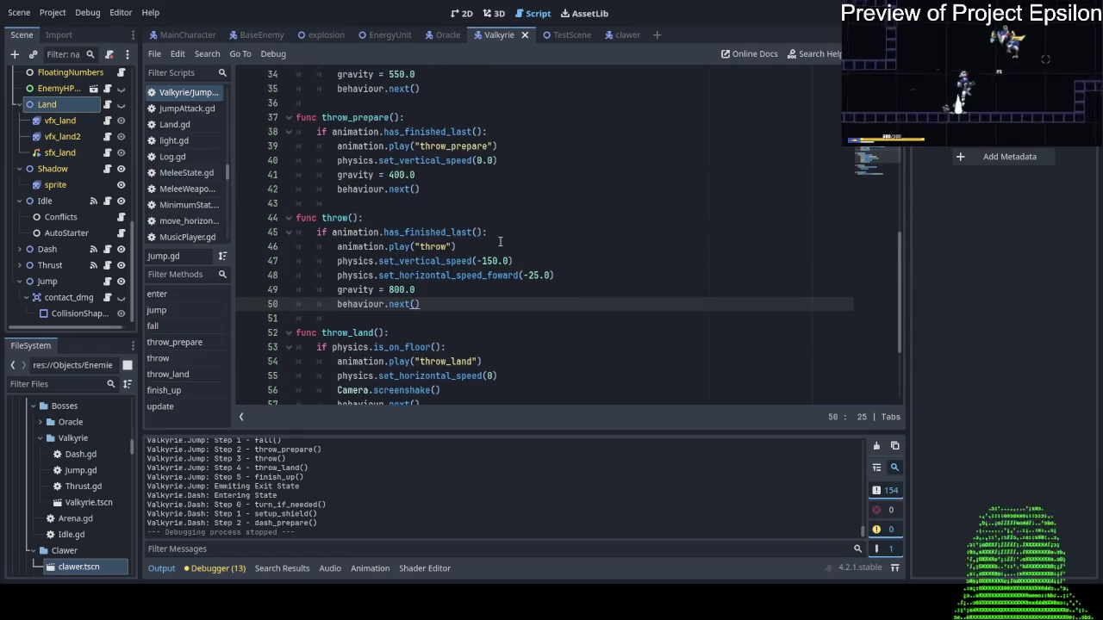
- Add an empty line after throw_prepare's animation check, undoing a misplaced one
click(507, 245)
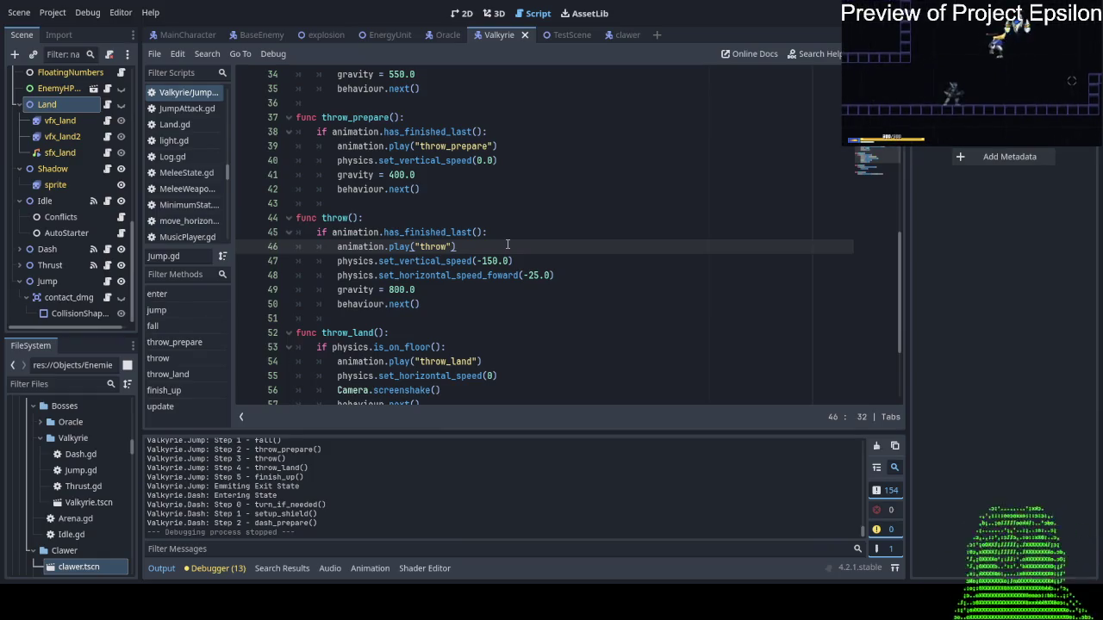
key(Return)
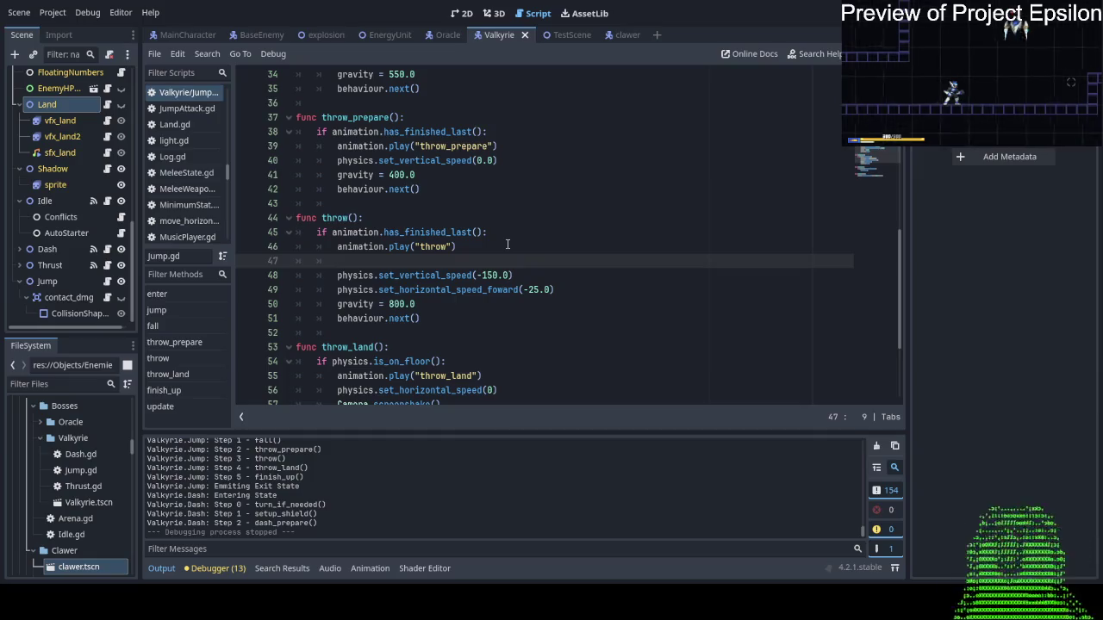
key(ctrl+z)
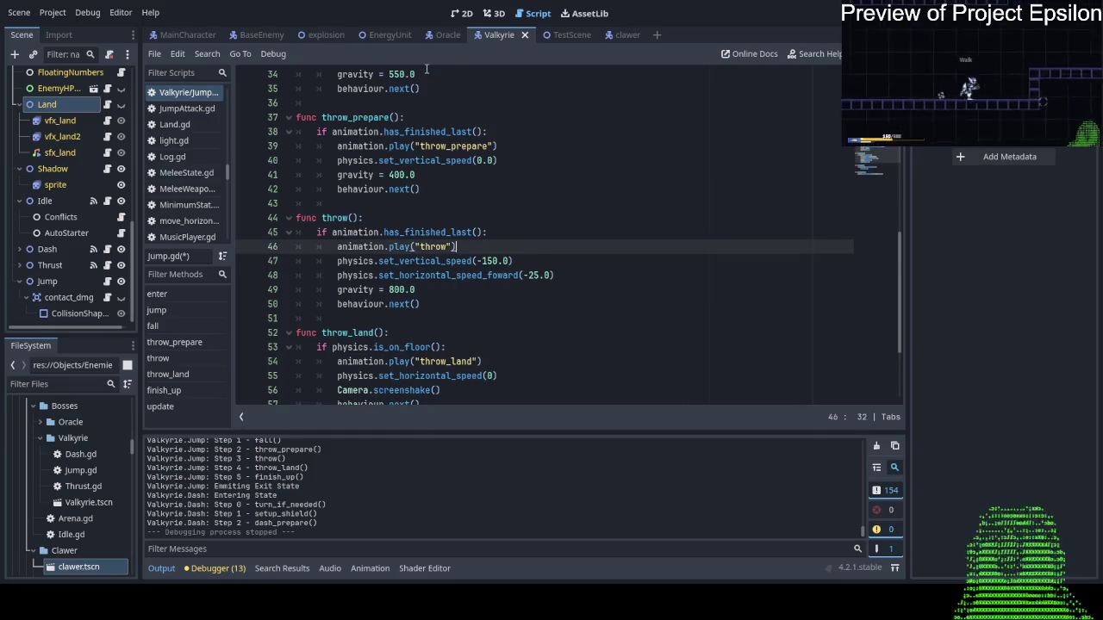
click(510, 131)
key(Return)
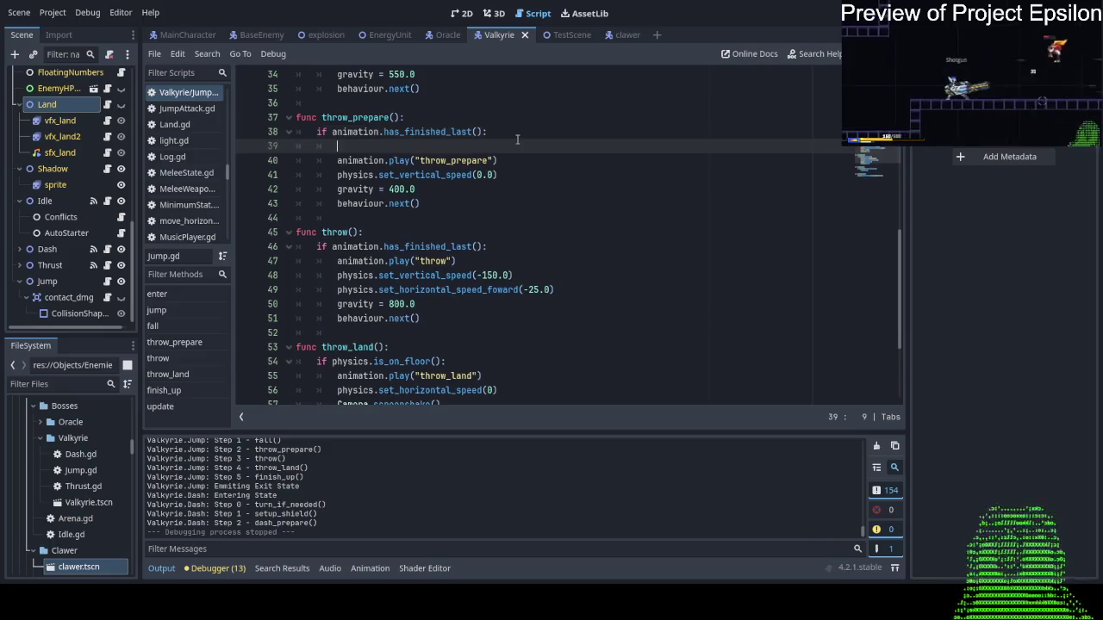
- Add physics.turn_towards_player() to throw_prepare, placed right below its animation call
text(physics.turn)
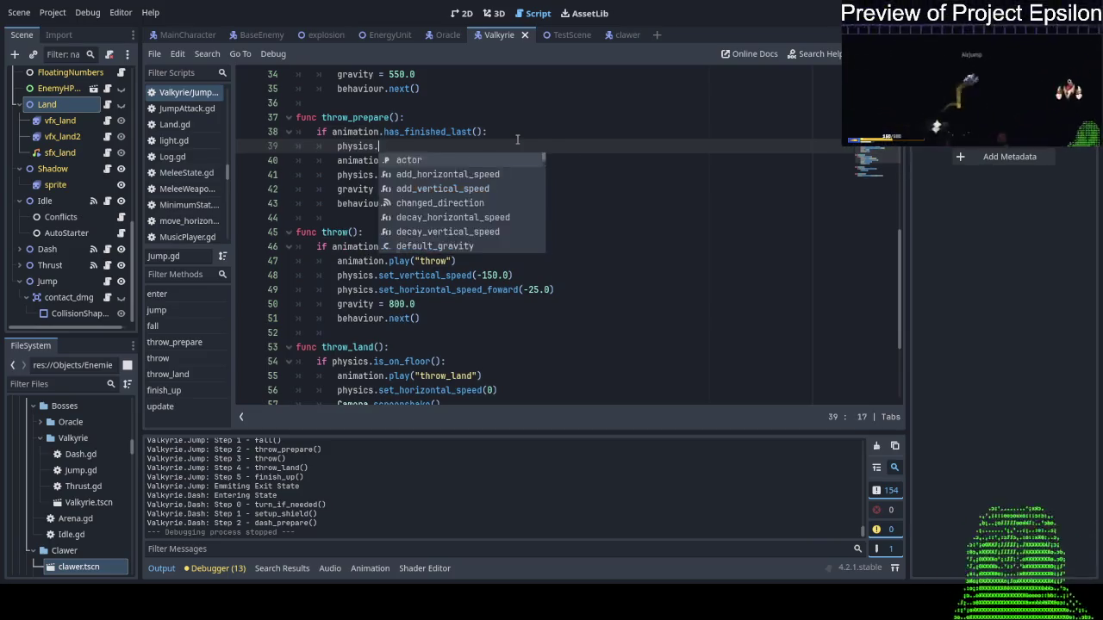
key(Down)
key(Down)
key(Return)
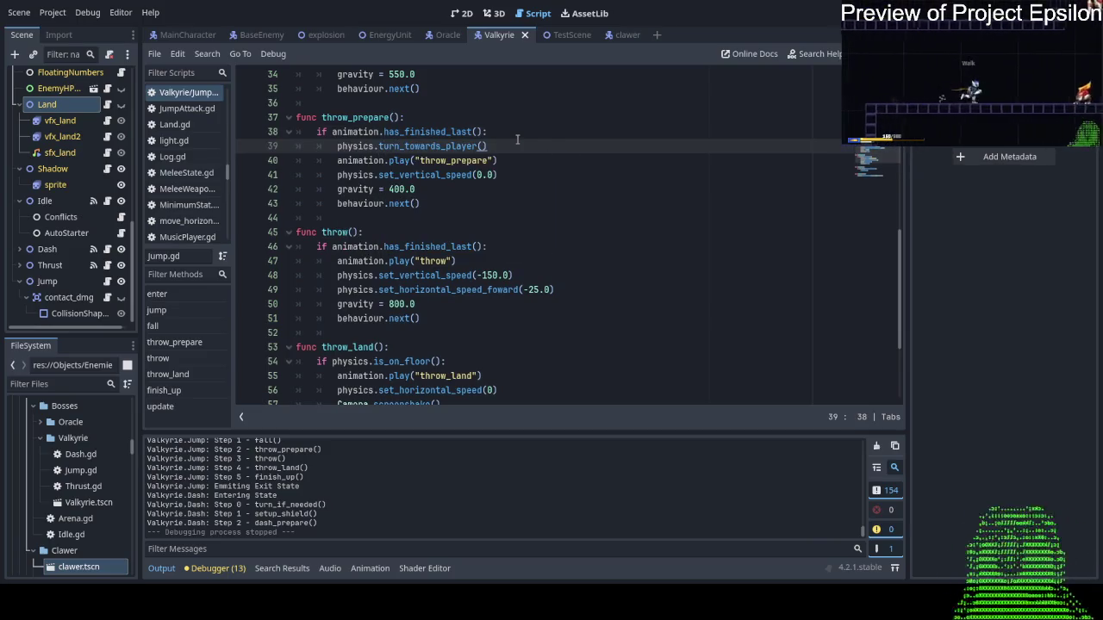
key(shift+Up)
key(ctrl+x)
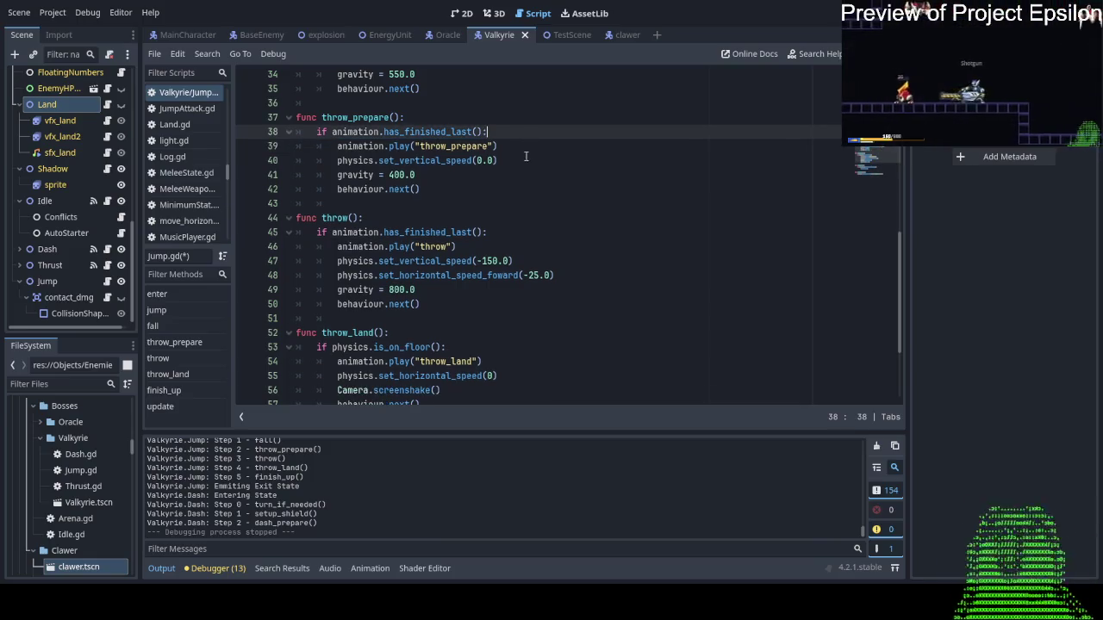
key(Down)
key(ctrl+v)
- Paste the same turn_towards_player() call after throw()'s animation and run the game
key(shift+Up)
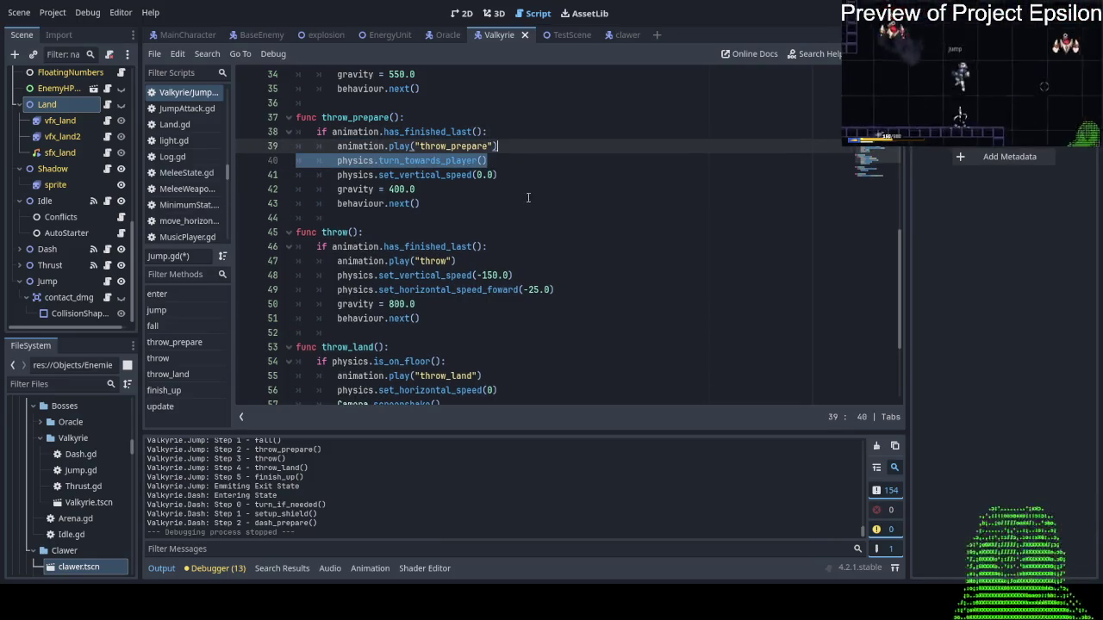
click(542, 271)
key(Up)
key(Up)
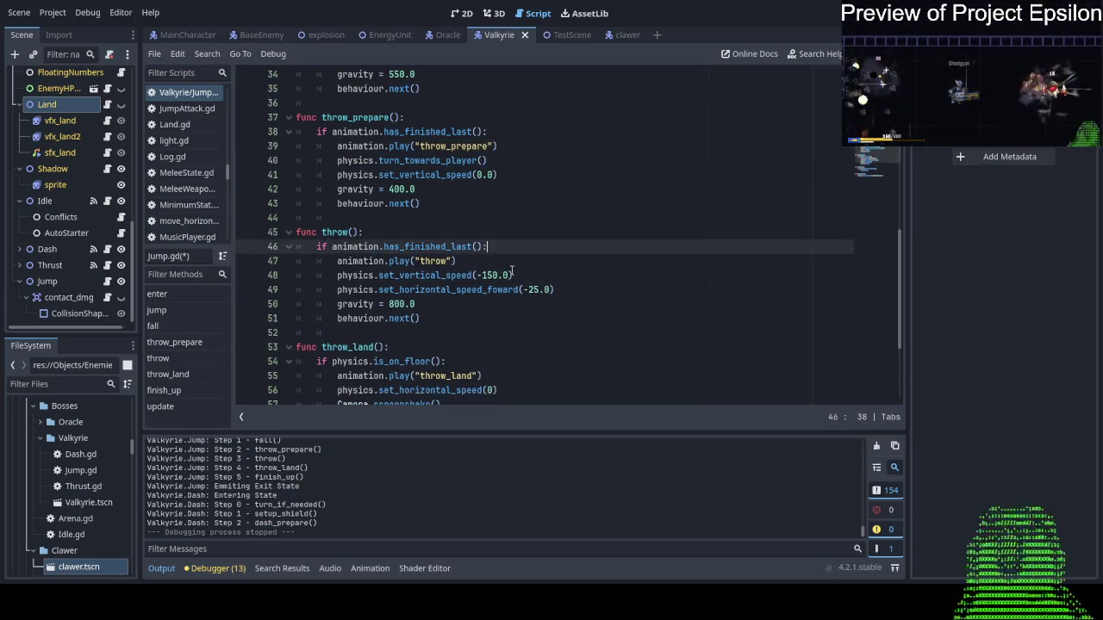
key(Down)
key(ctrl+v)
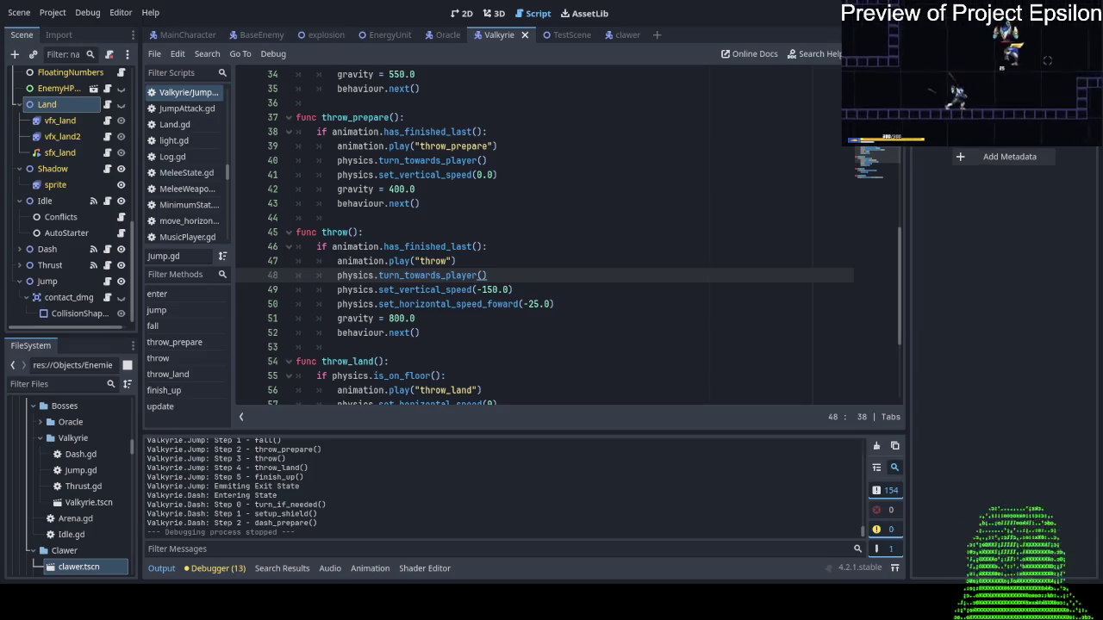
key(F5)
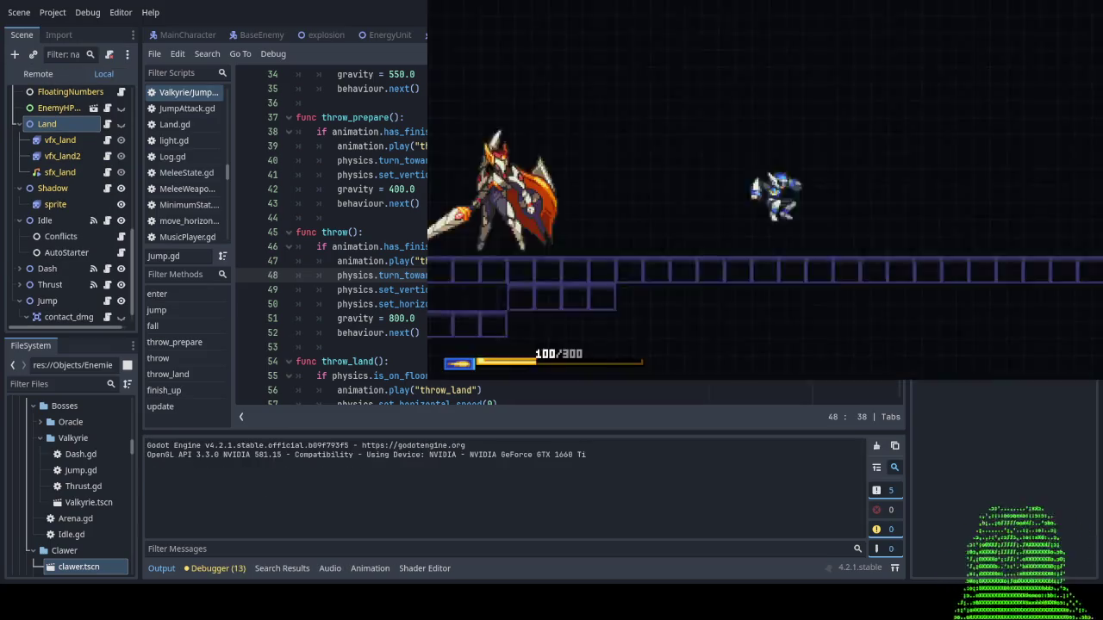
- Jump and dash around the Valkyrie through its jump-throw attack, bringing its health to 240/300
key(space)
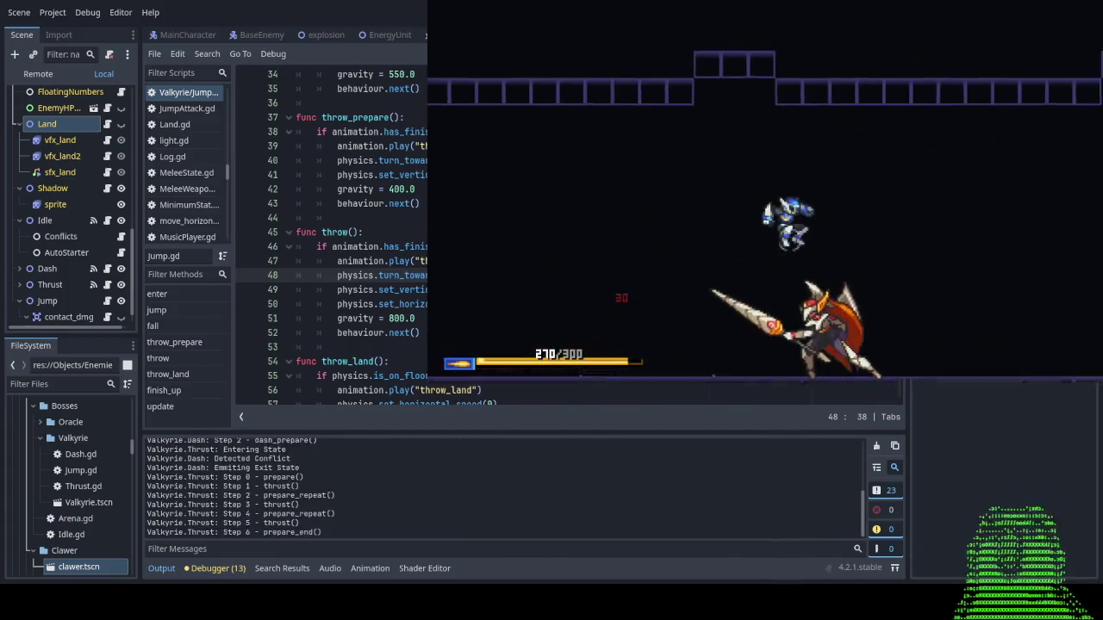
key(shift)
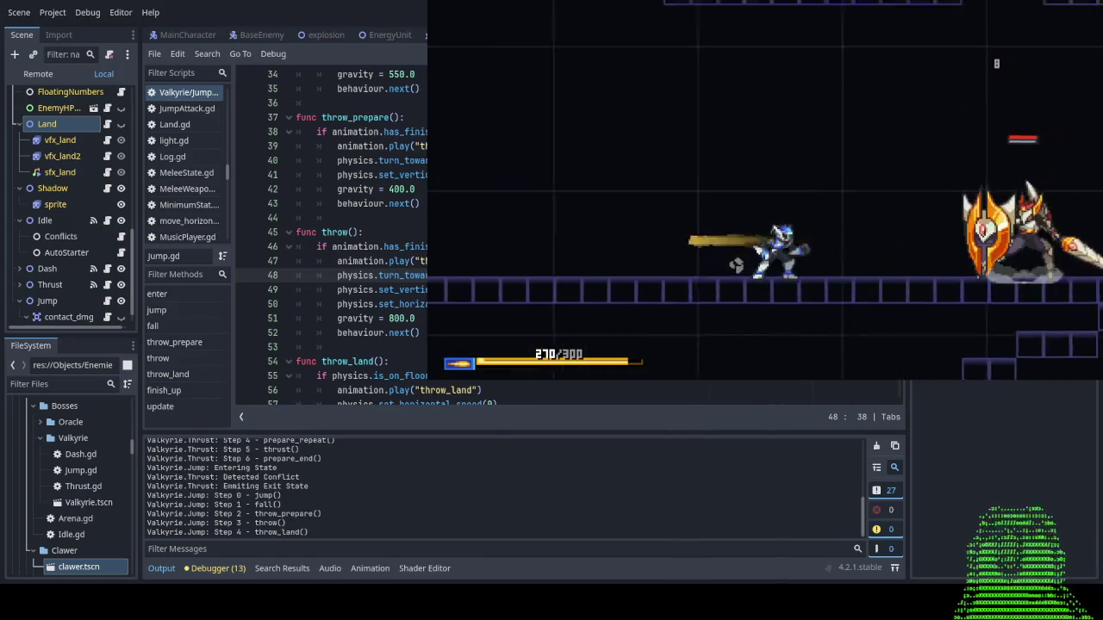
key(space)
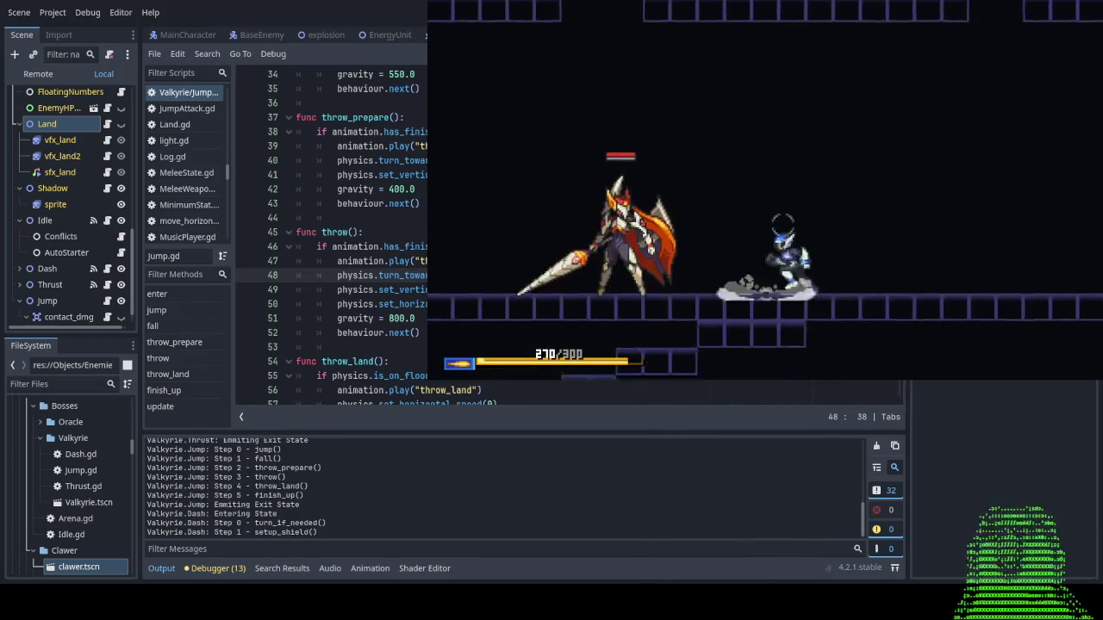
key(space)
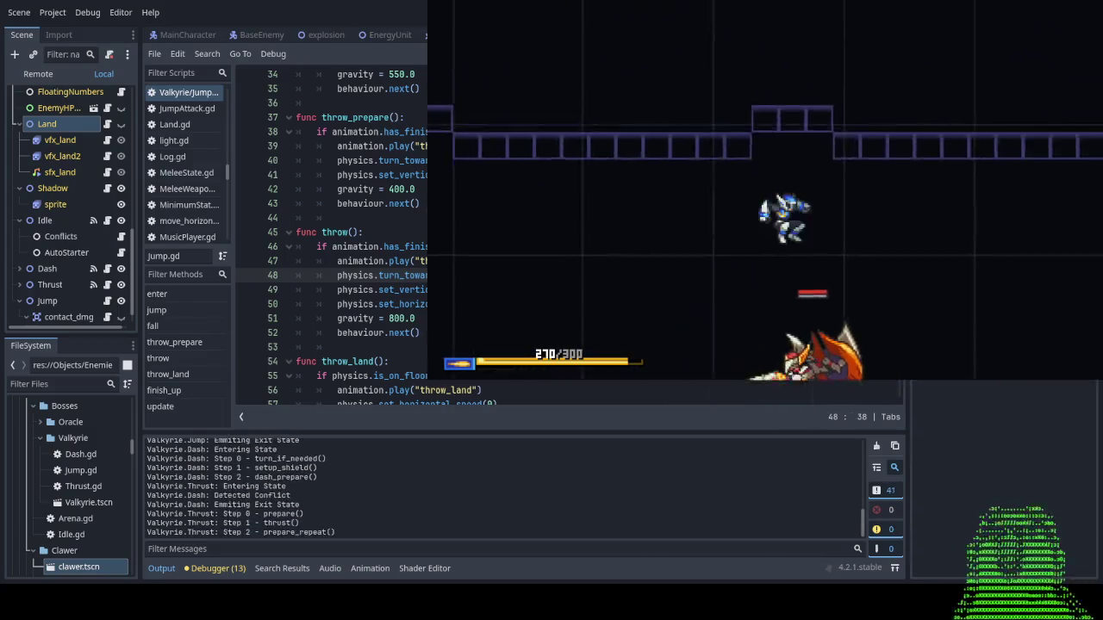
key(shift)
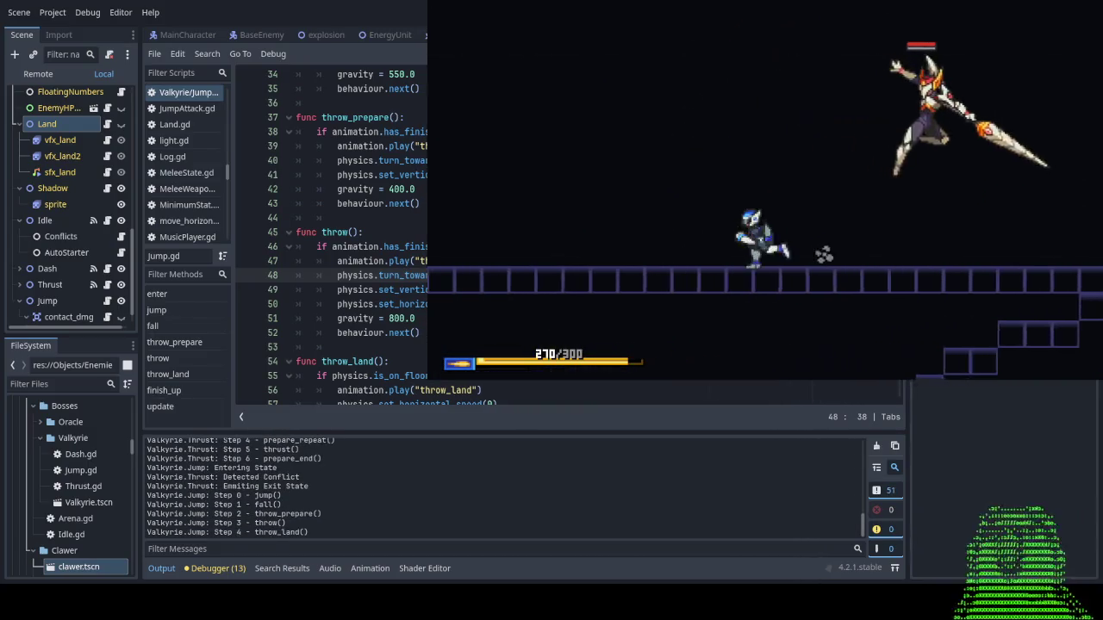
key(space)
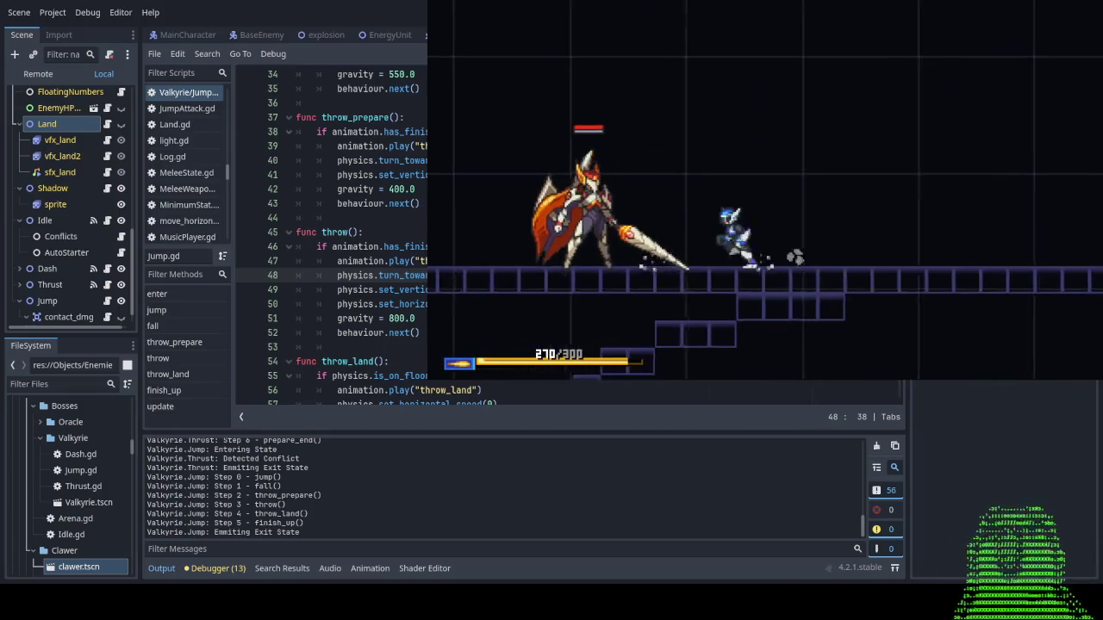
key(space)
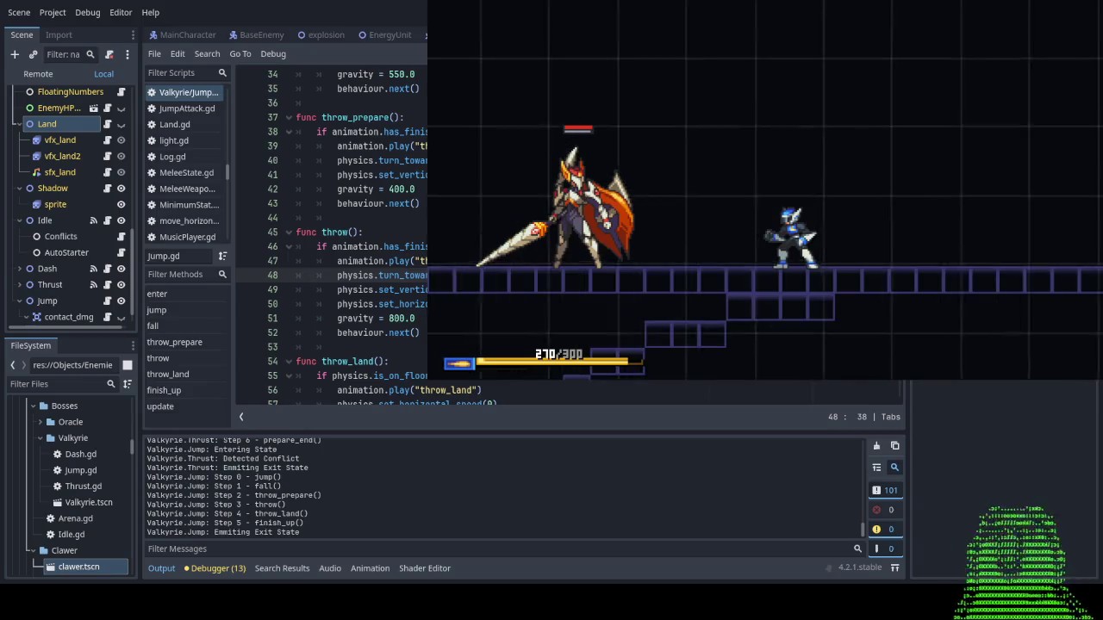
key(space)
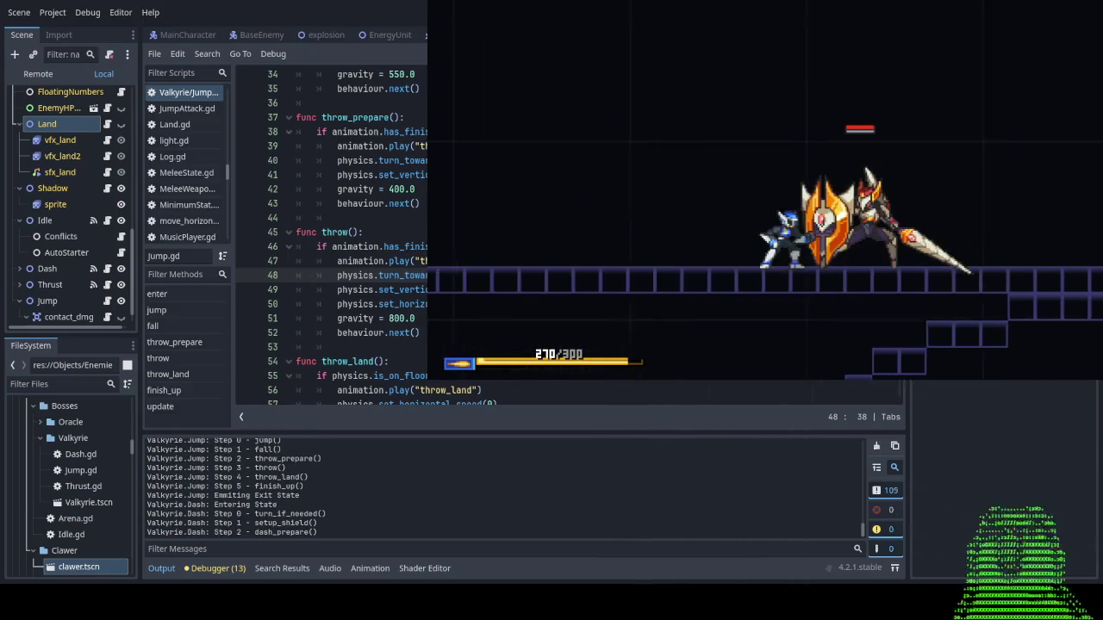
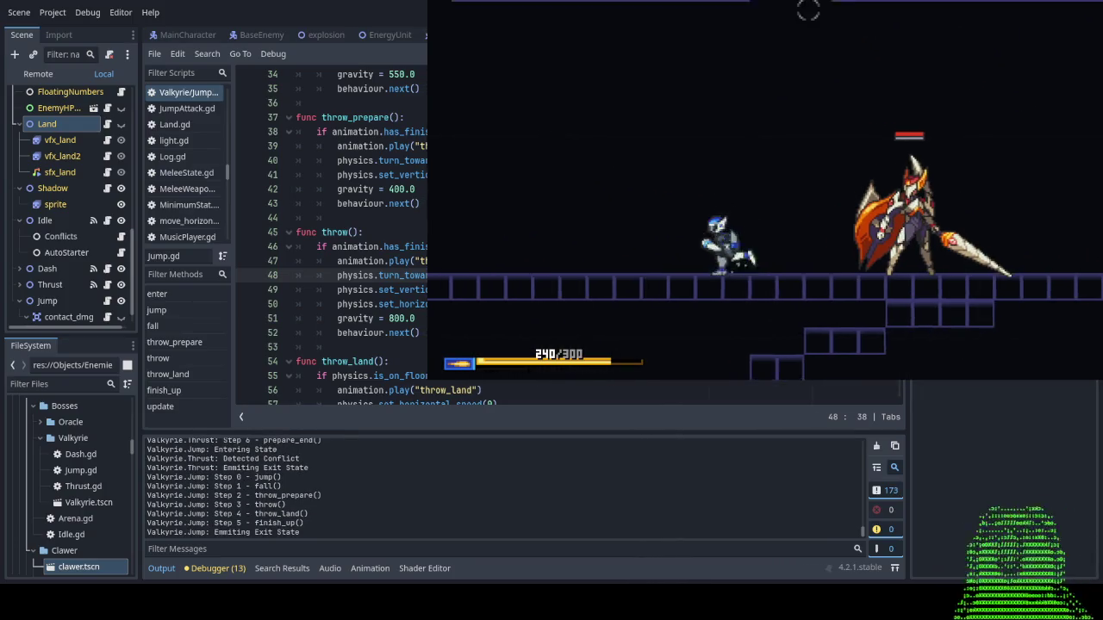
- Stop the game, change Dash.gd's rng to randf_range(0.0, 1.0), and open Thrust.gd
key(F8)
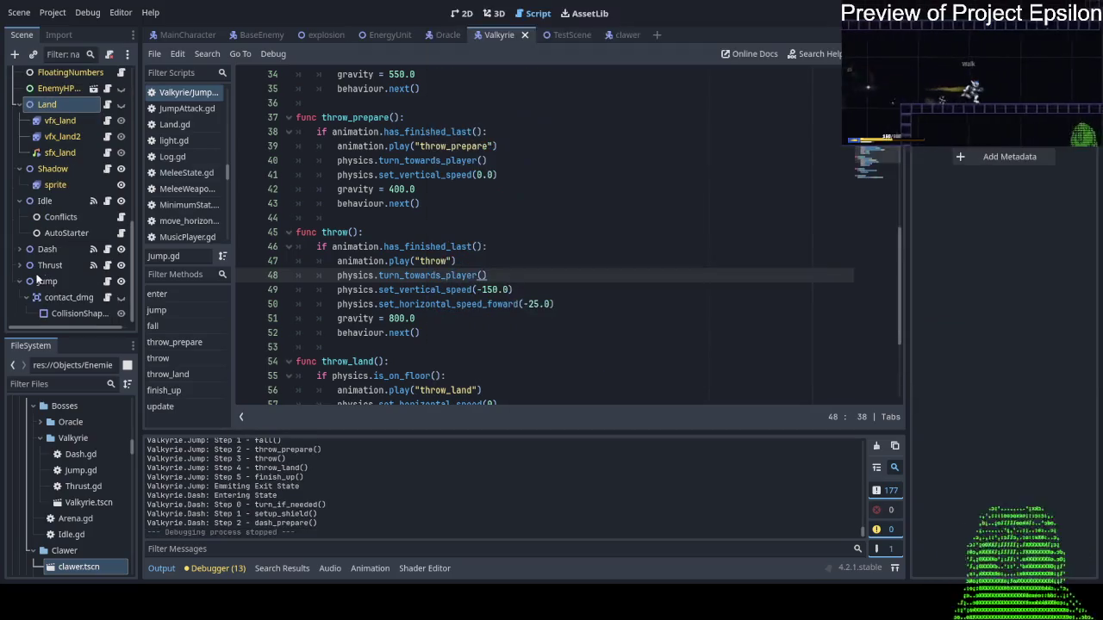
click(108, 250)
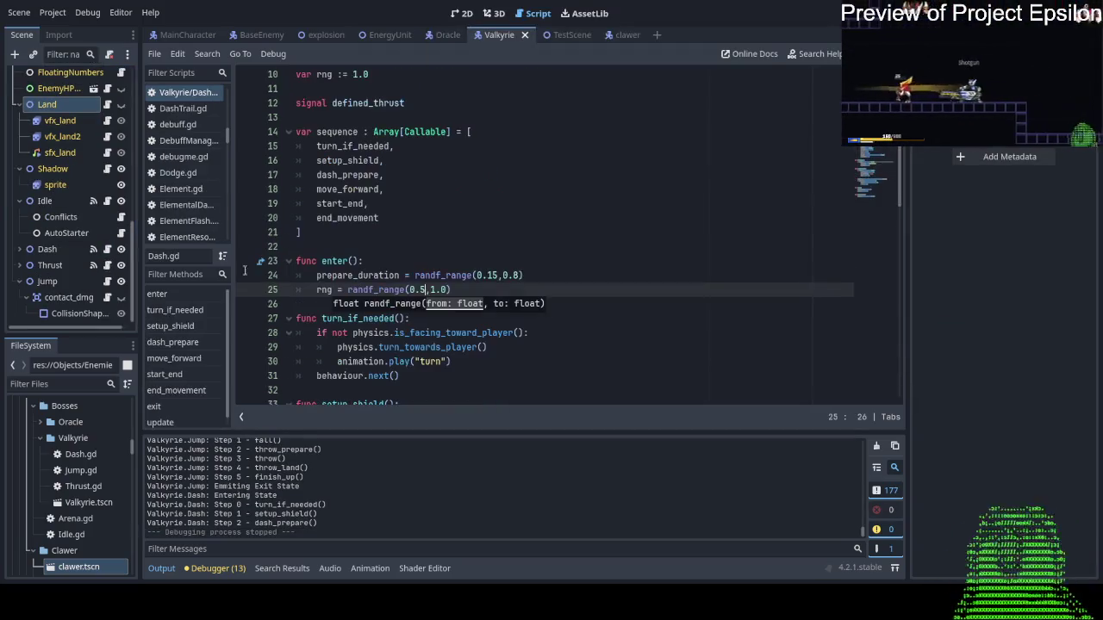
scroll(515, 247, up, 1)
scroll(440, 252, down, 2)
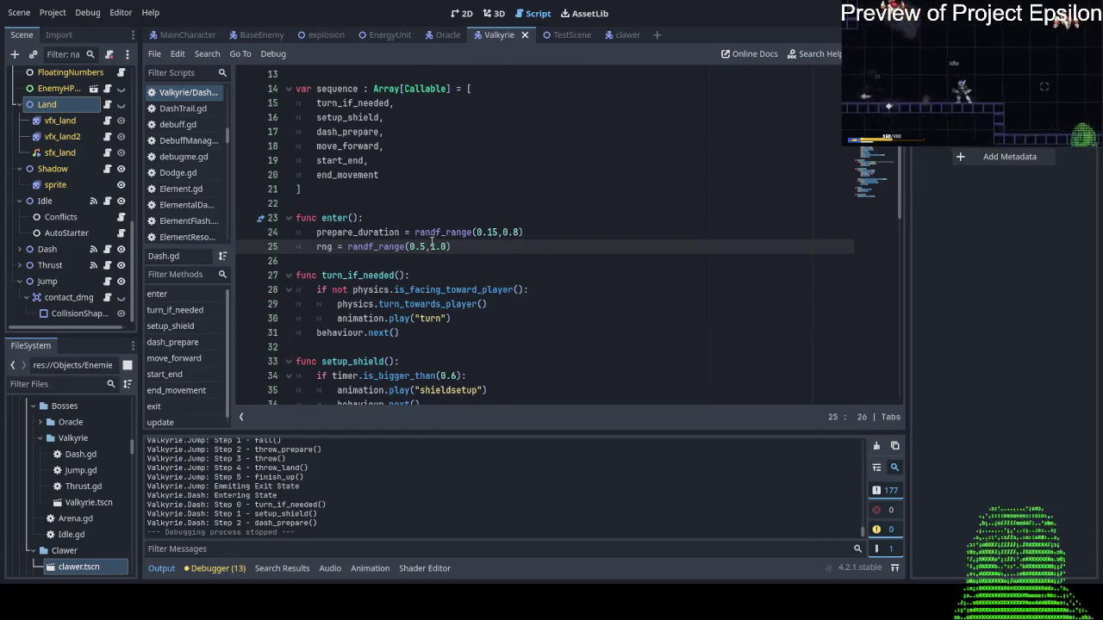
key(BackSpace)
text(0)
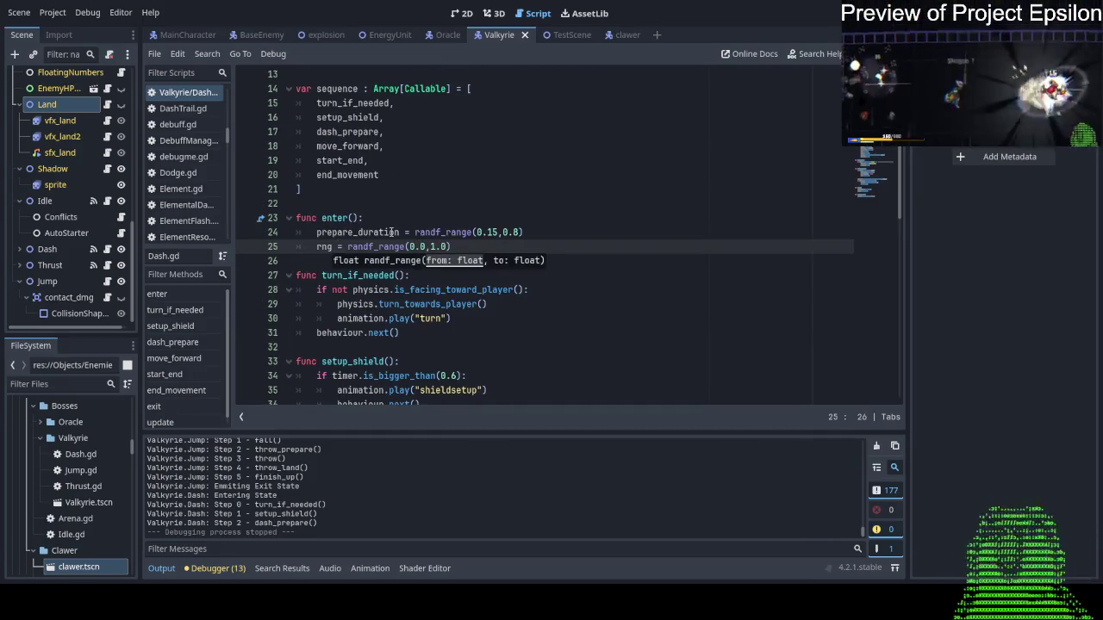
click(108, 265)
scroll(420, 242, up, 4)
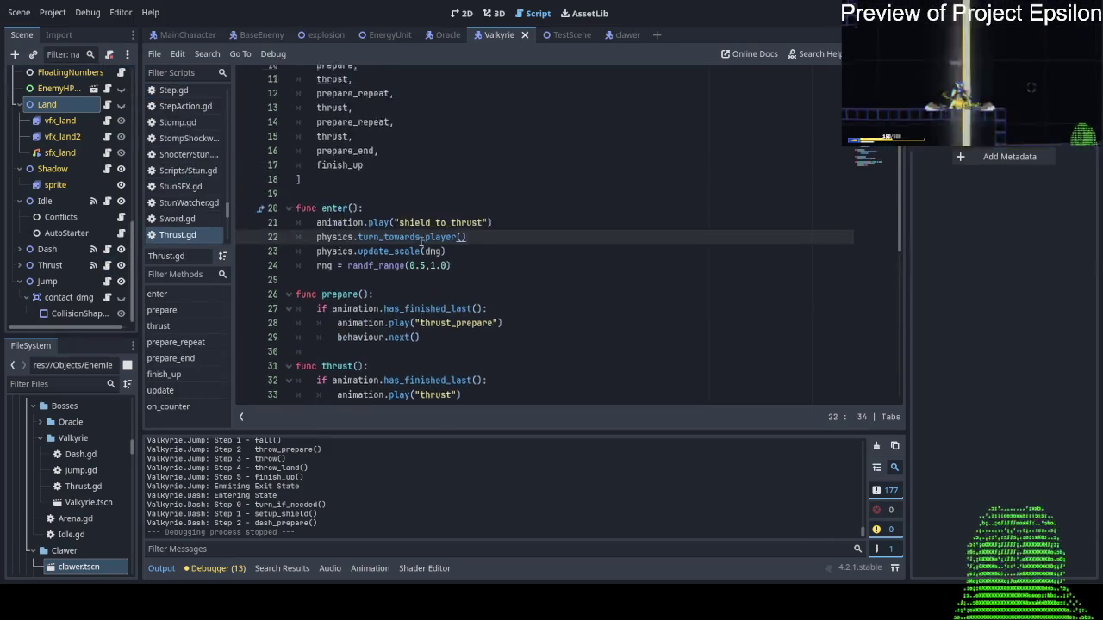
- Change Thrust.gd's rng range to randf_range(0.0, 1.0) and run the game
click(422, 361)
text(0)
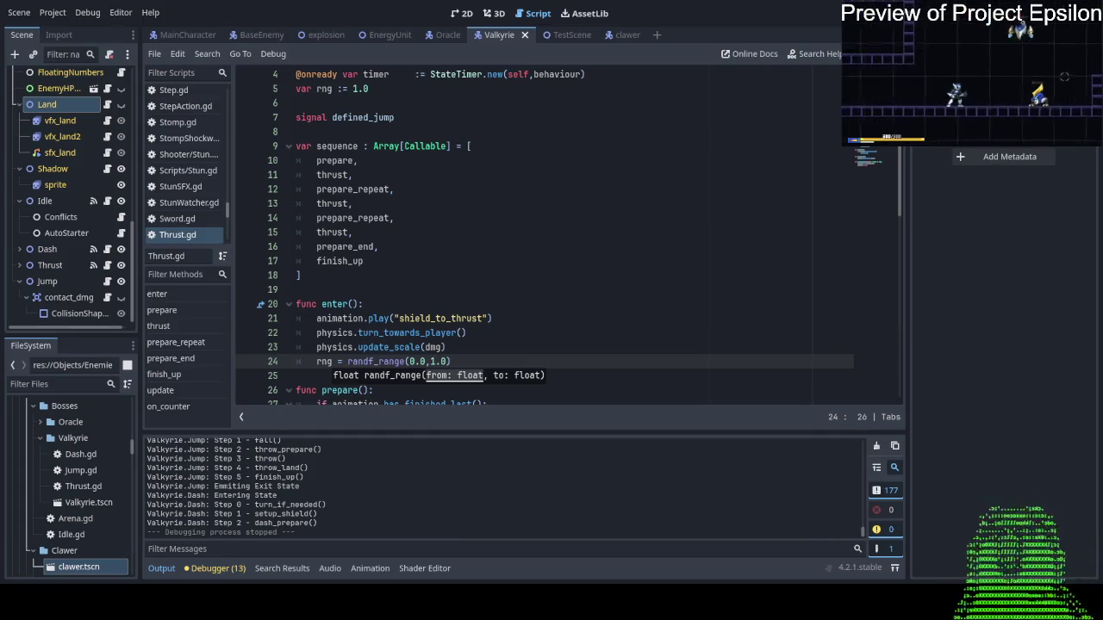
key(F5)
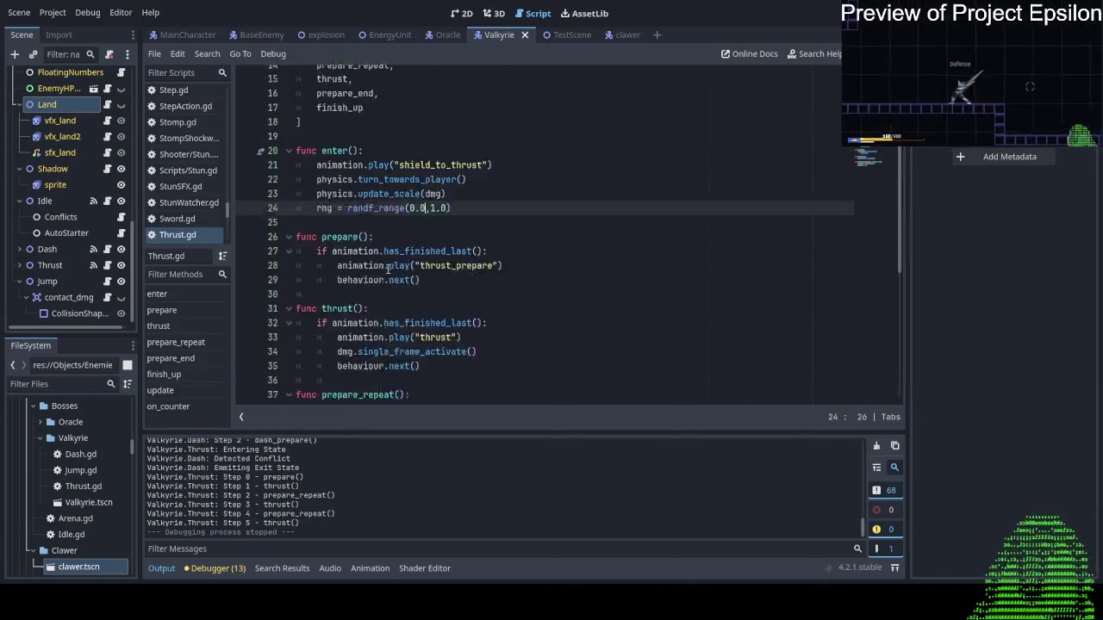
- Delete the physics.turn_towards_player() line from Jump.gd's throw() and run the game
scroll(389, 267, down, 1)
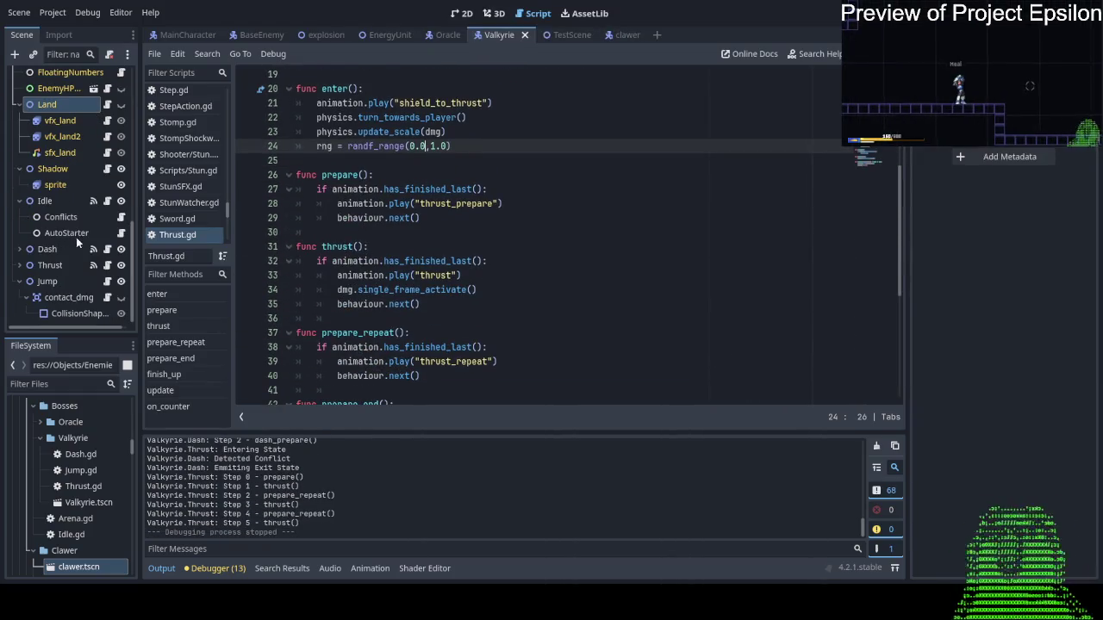
click(107, 283)
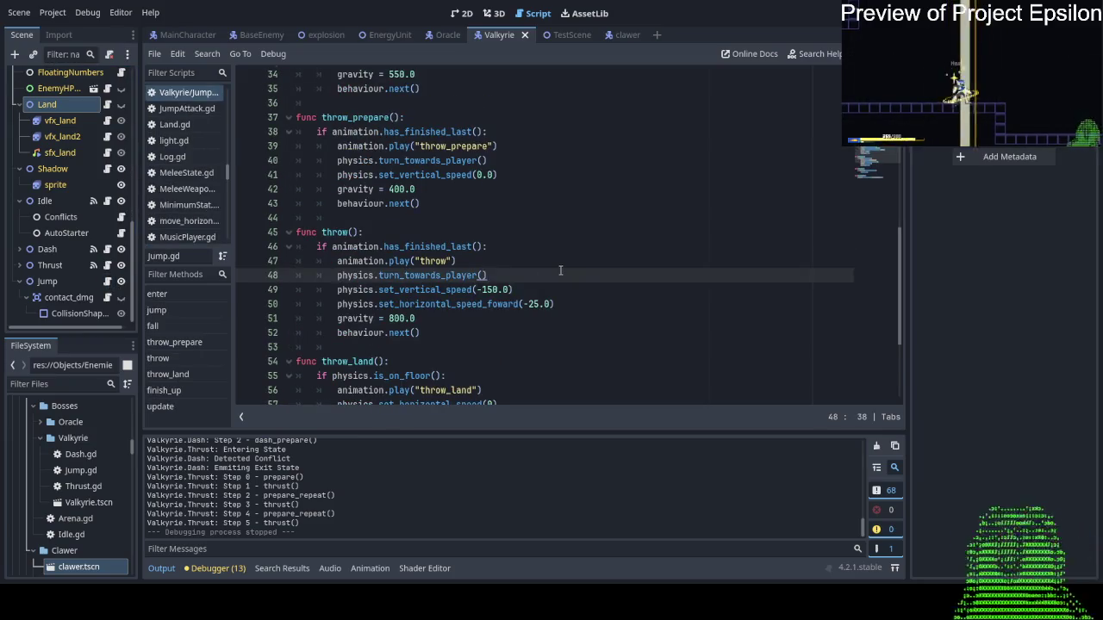
scroll(560, 271, down, 2)
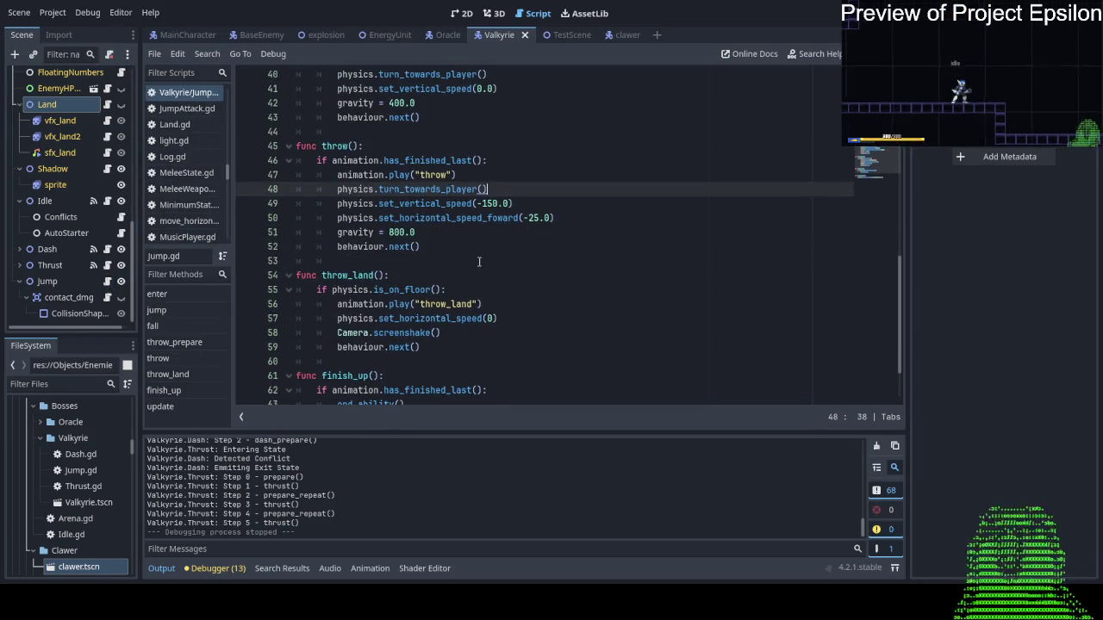
scroll(479, 229, up, 1)
triple_click(500, 231)
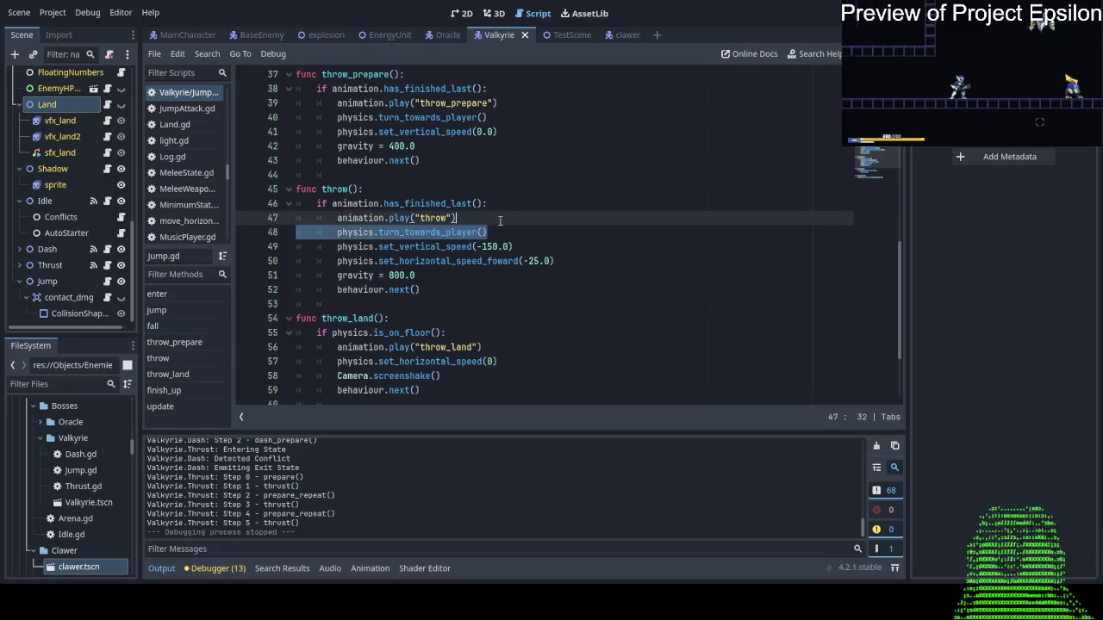
key(BackSpace)
click(449, 102)
key(F5)
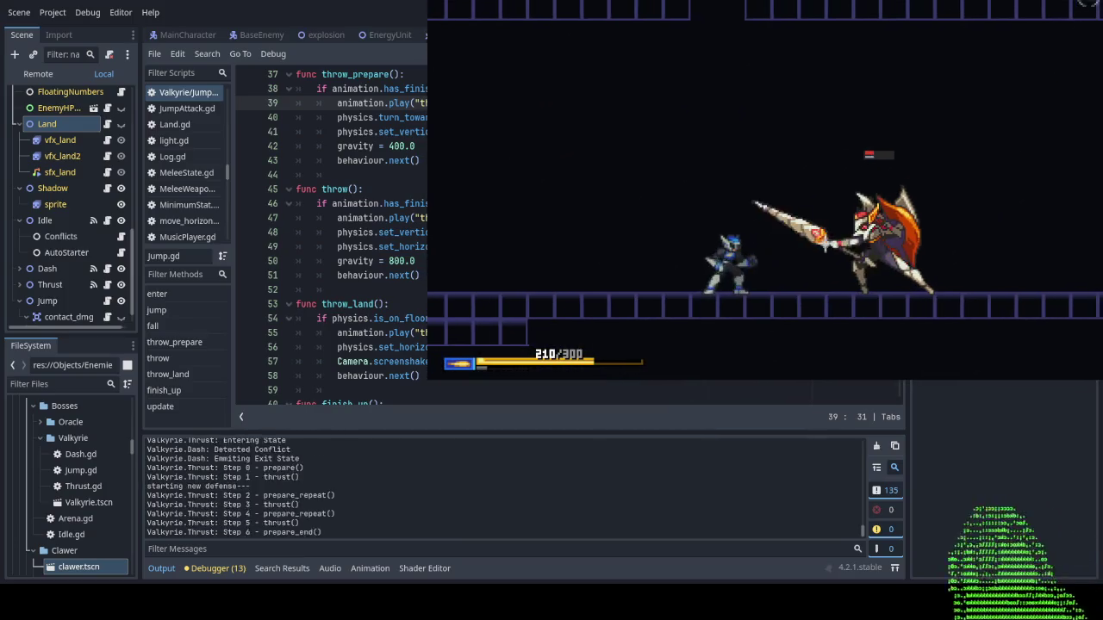
- Stop the game, edit the Idle state's setting above Turn Duration, save, and relaunch
key(F8)
click(55, 184)
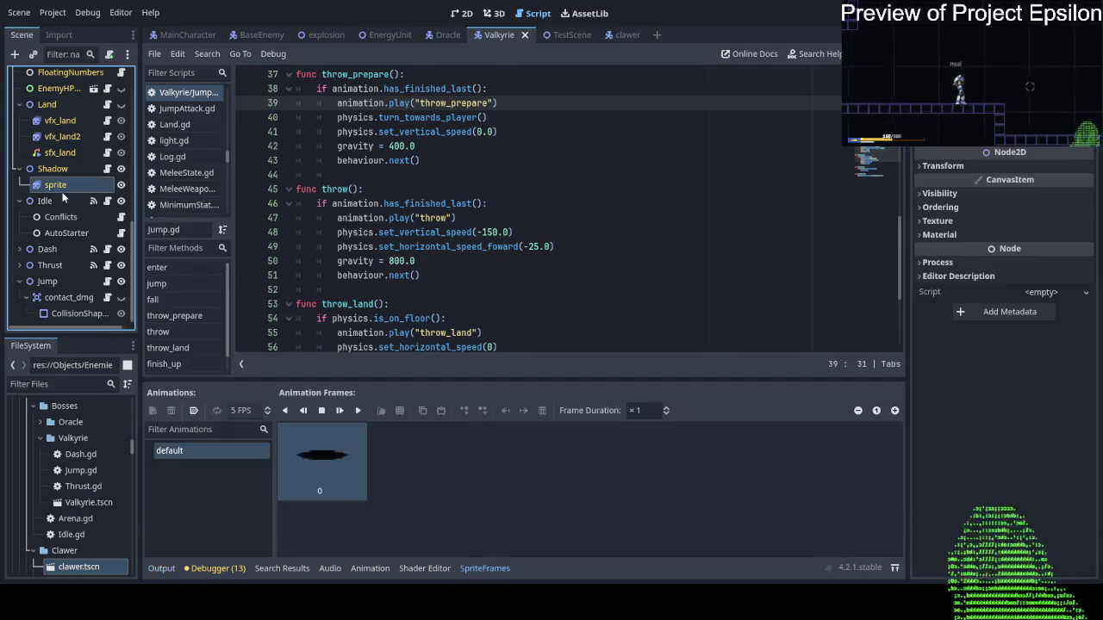
click(44, 200)
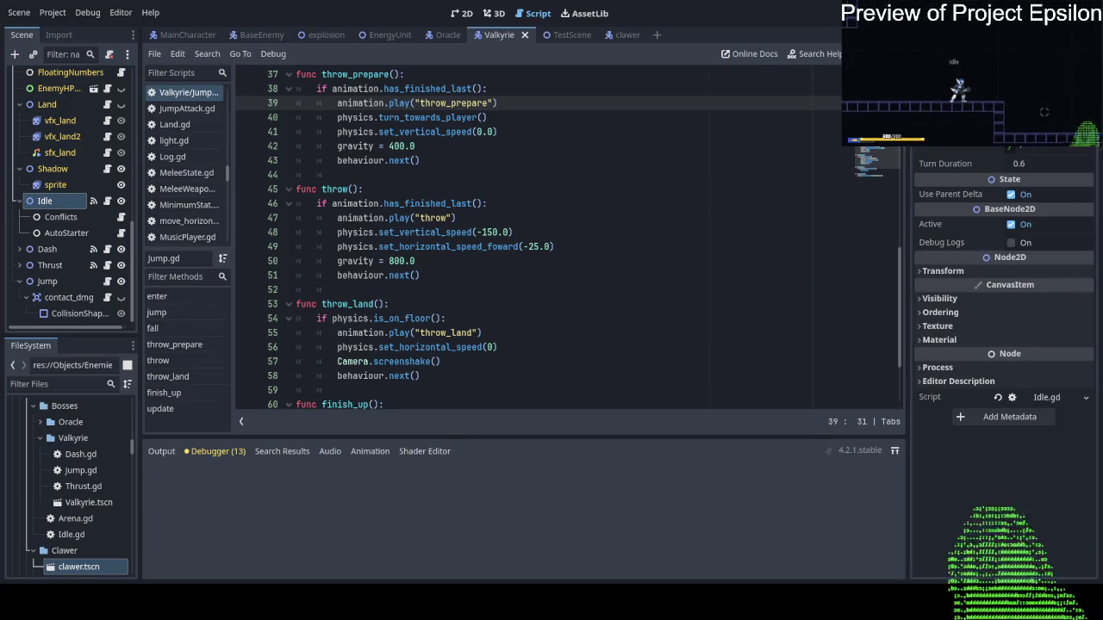
click(1048, 149)
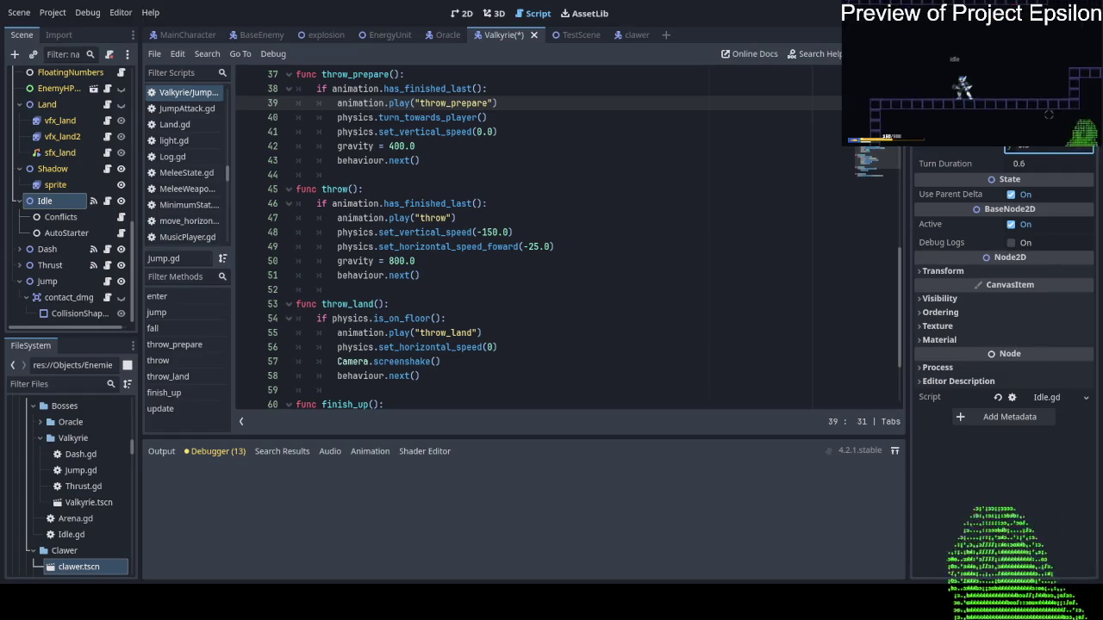
key(ctrl+s)
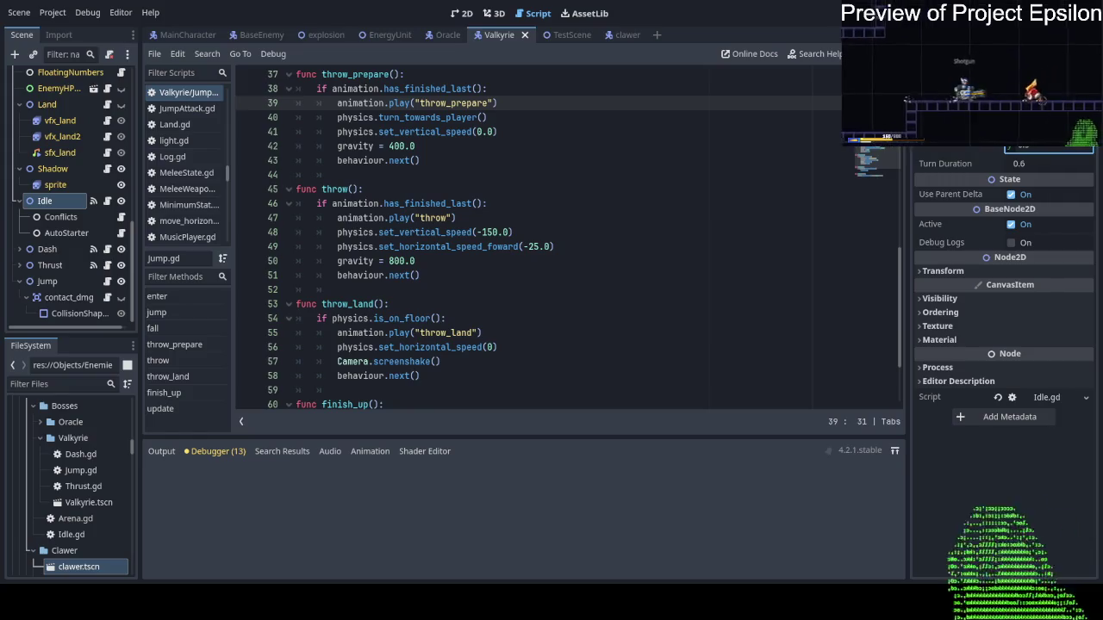
key(F5)
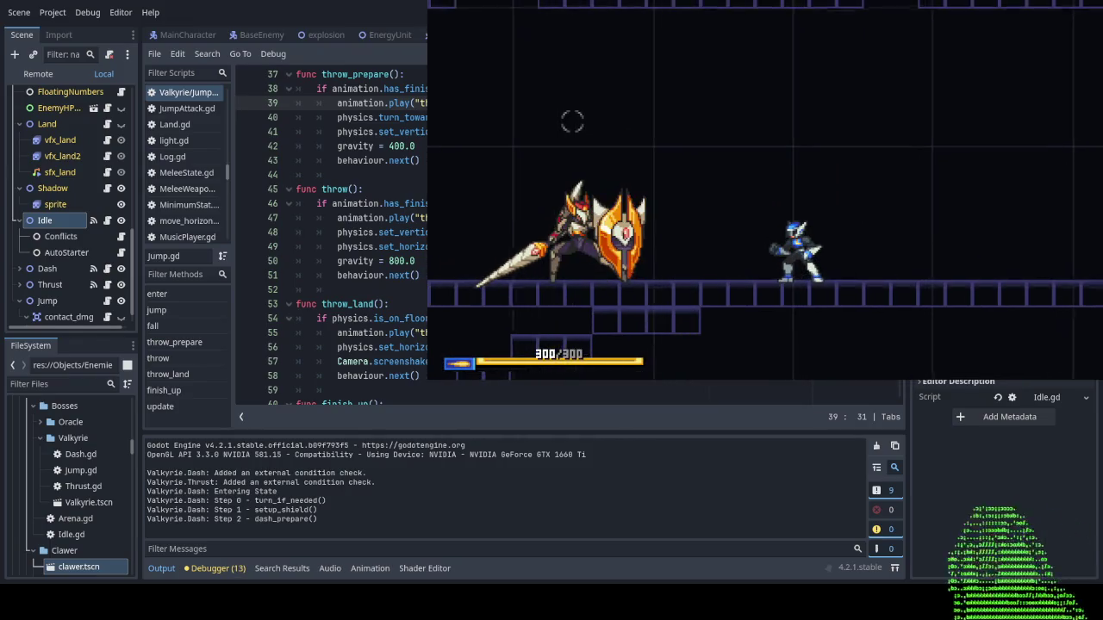
- Jump, dash and strike the Valkyrie boss down to 210/300 HP, then stop the game
key(space)
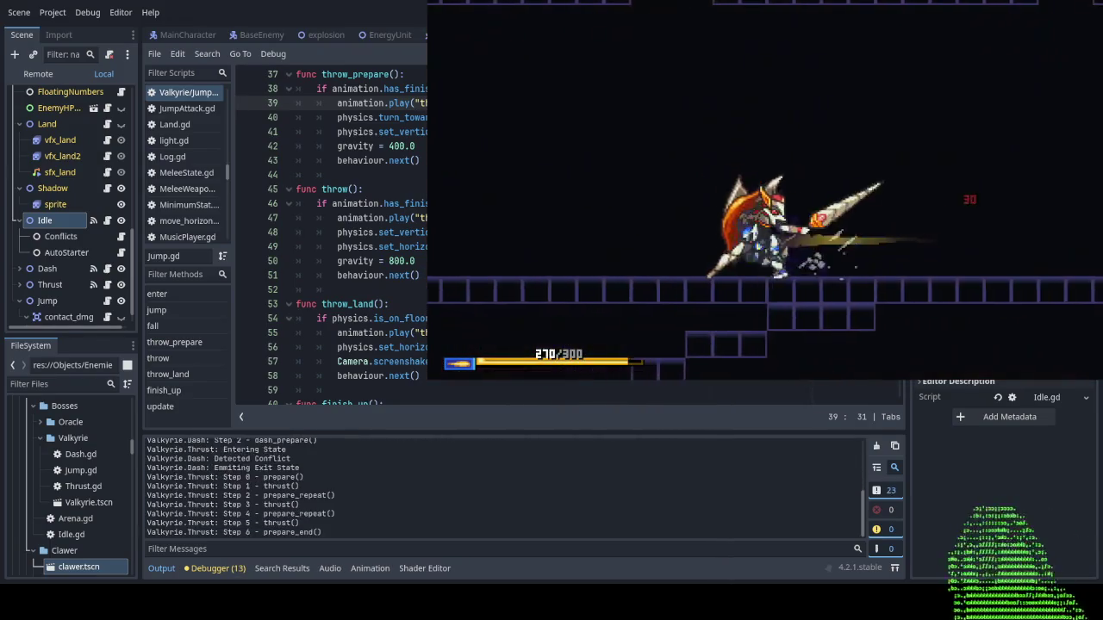
key(shift)
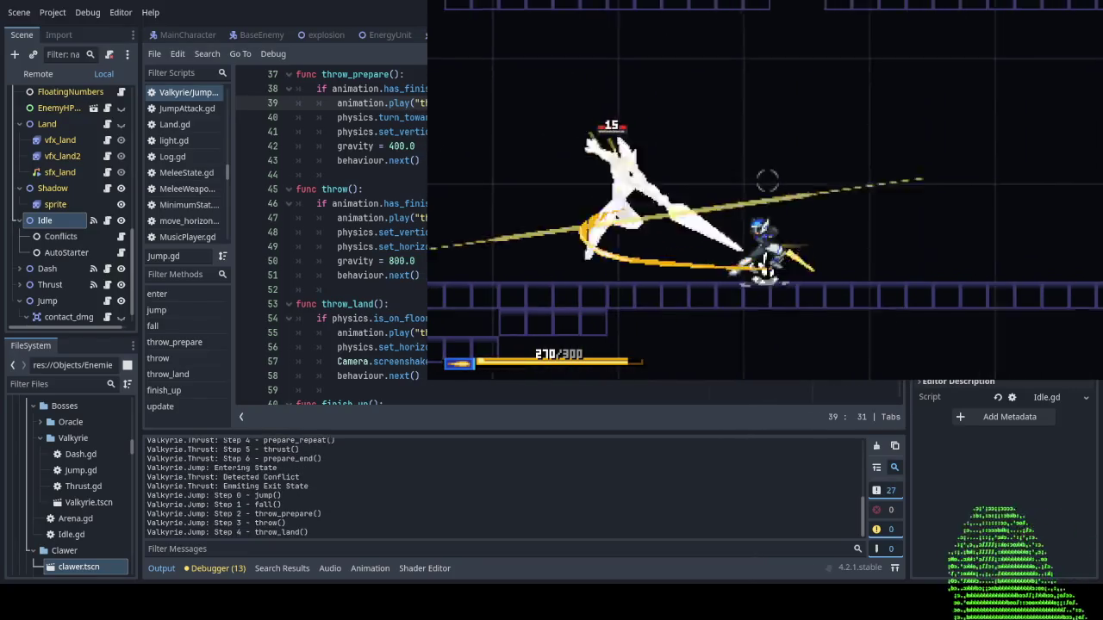
click(766, 181)
key(space)
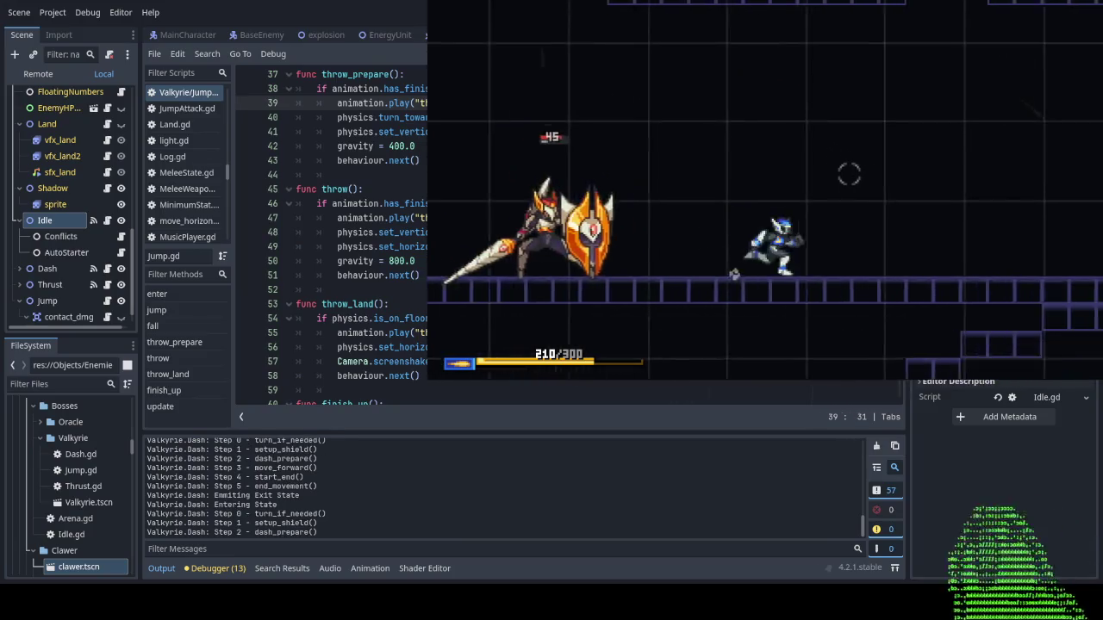
click(787, 183)
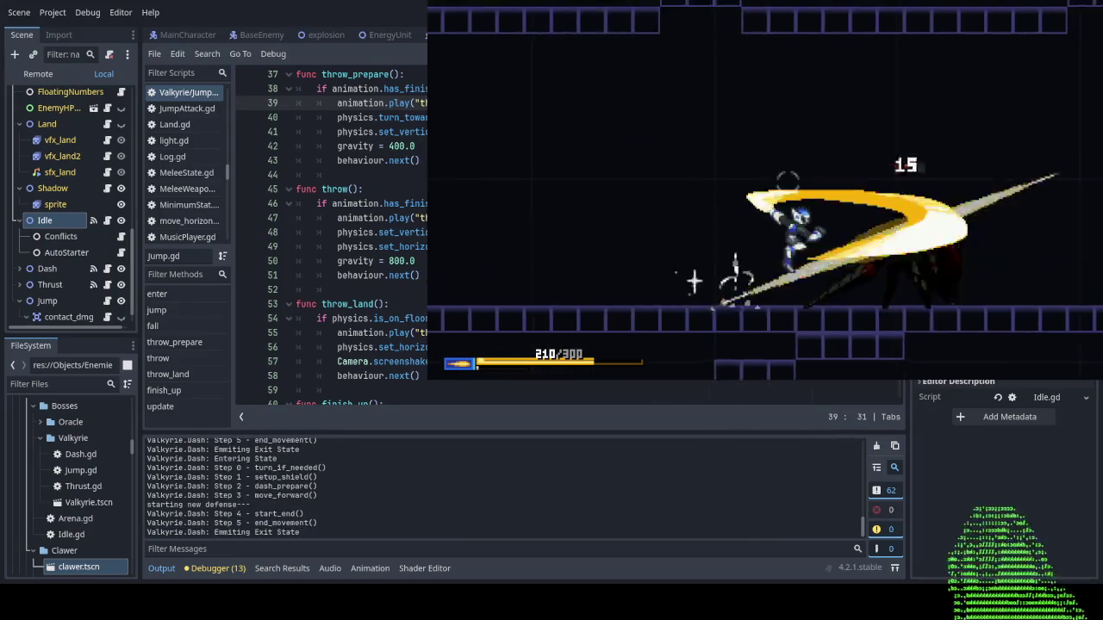
click(789, 183)
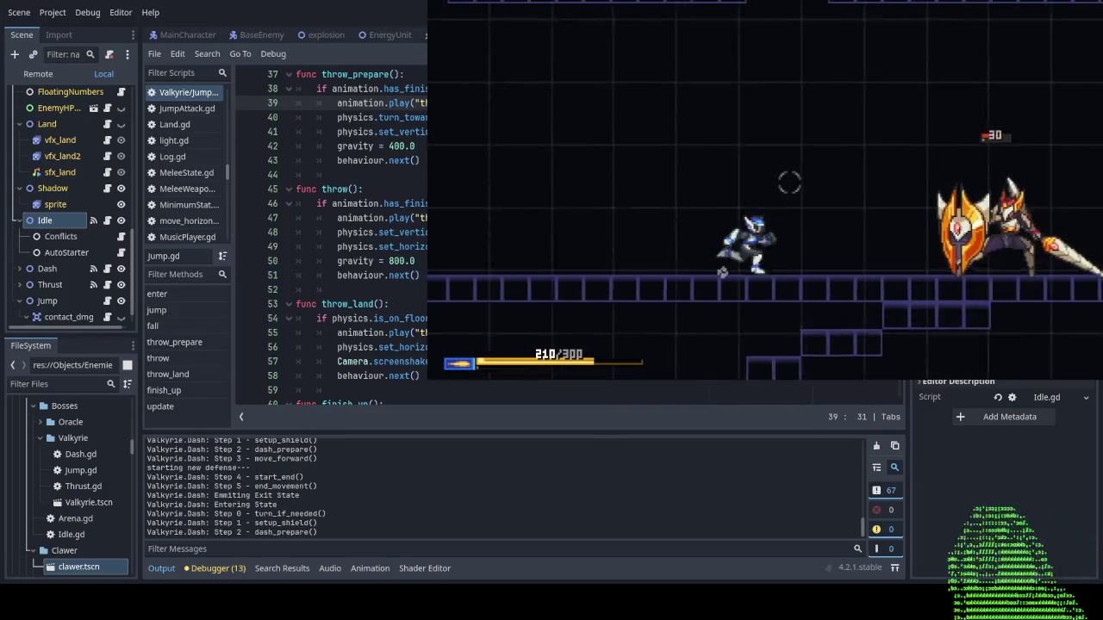
click(801, 151)
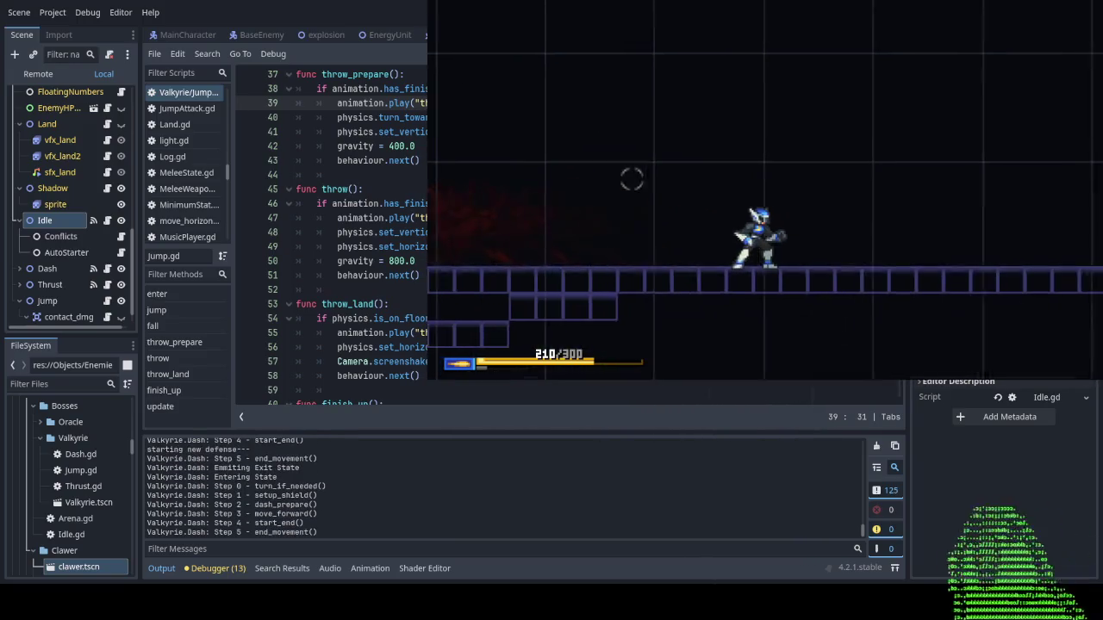
key(F8)
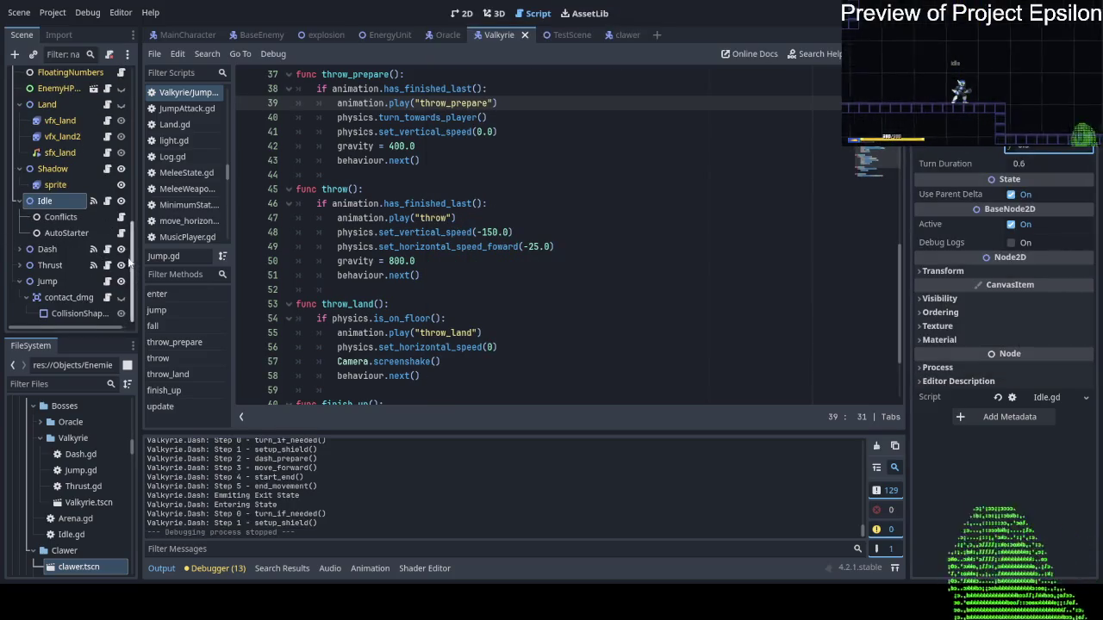
- Paste physics.turn_towards_player() as line 43 of dash_prepare after the return, and run the game
click(106, 250)
click(482, 251)
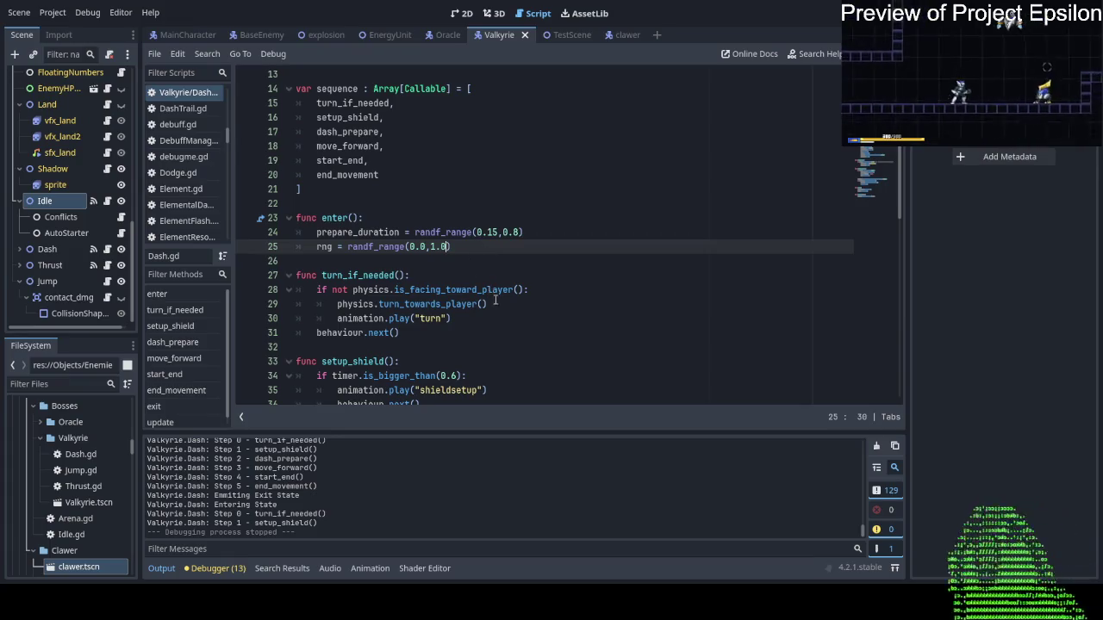
mouse_move(495, 301)
mouse_down()
mouse_move(578, 301)
mouse_move(579, 288)
mouse_up()
key(ctrl+c)
scroll(579, 289, down, 2)
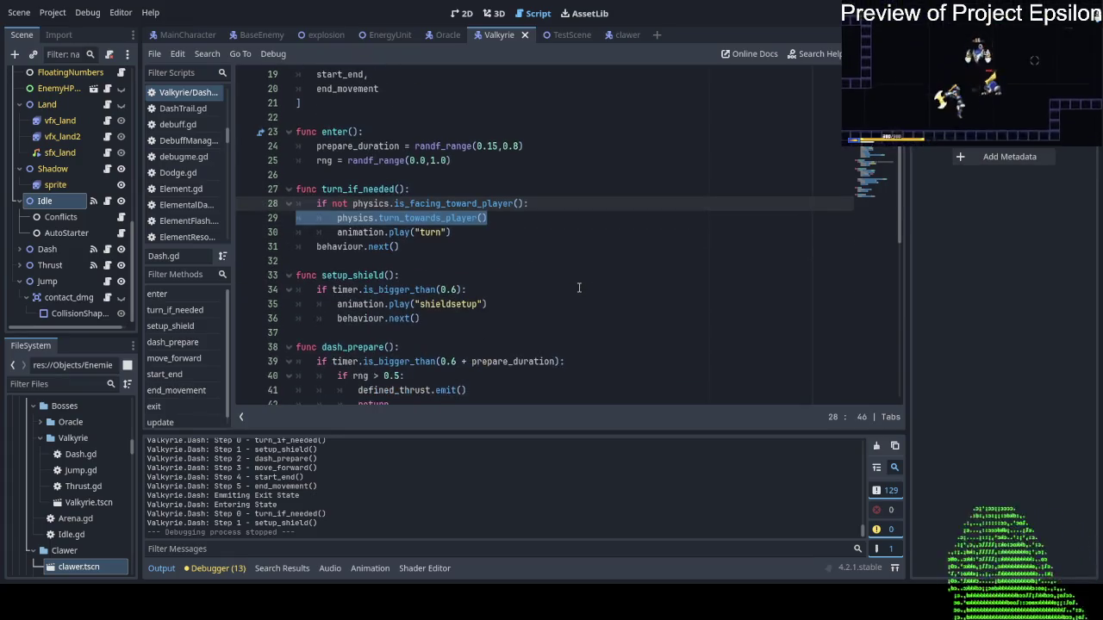
scroll(578, 288, down, 2)
scroll(577, 288, down, 3)
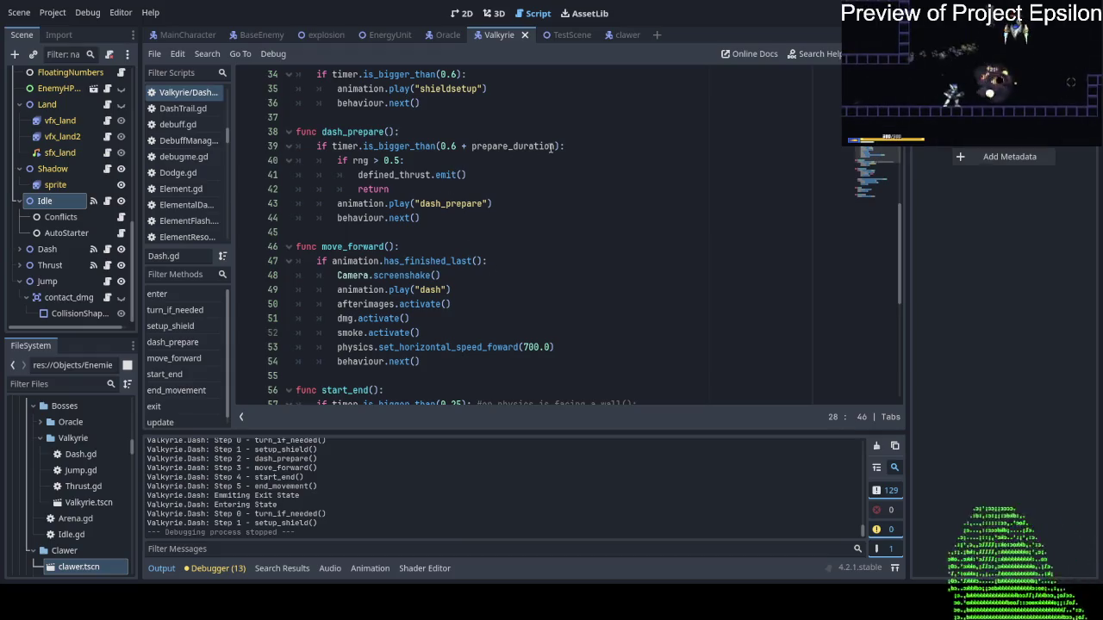
click(500, 195)
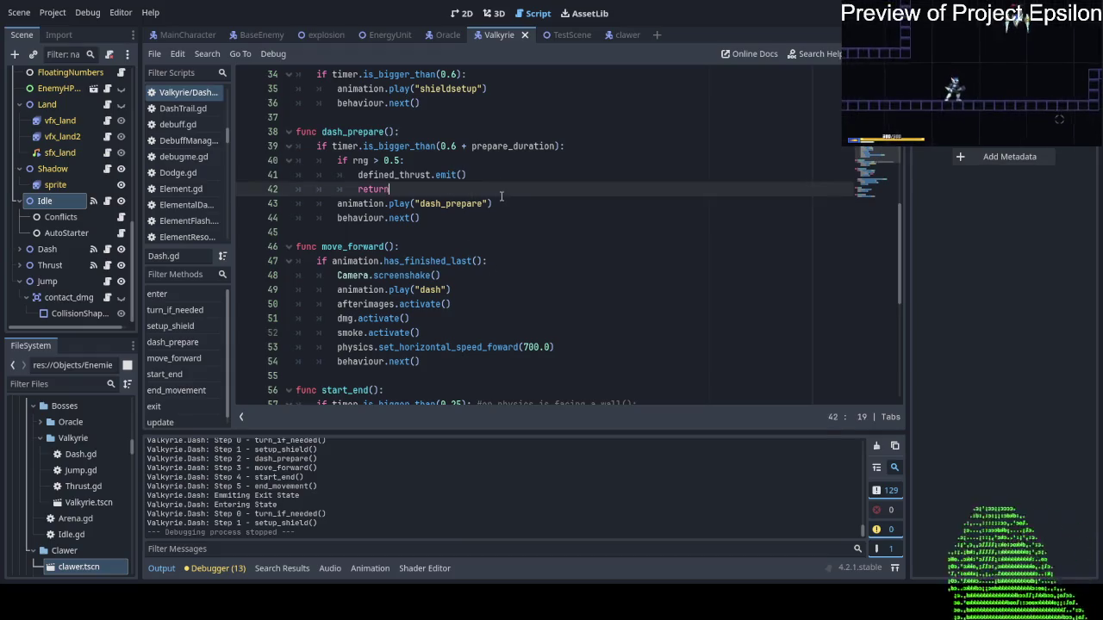
key(Return)
key(ctrl+v)
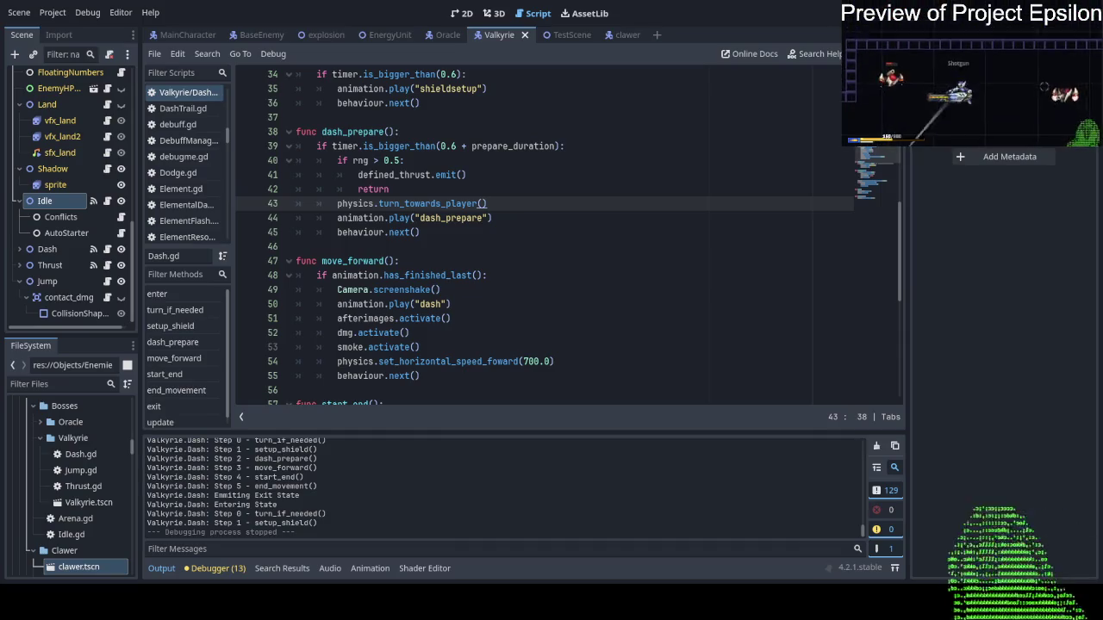
key(F5)
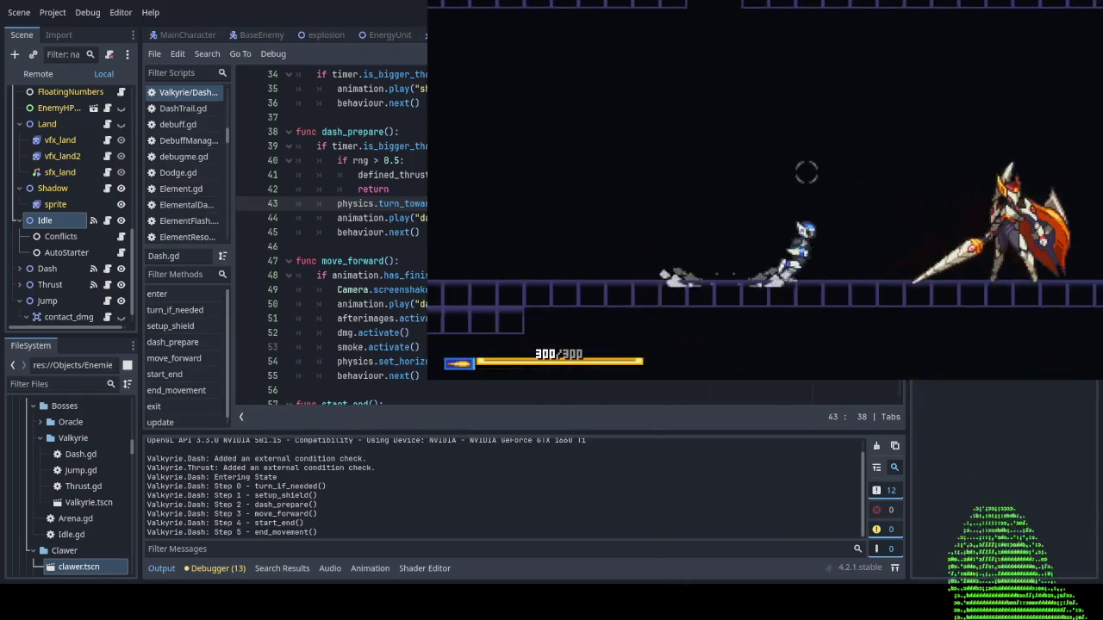
- Shoot and jump over the dashing Valkyrie, then stop the game at 120/300 player HP
click(807, 175)
key(space)
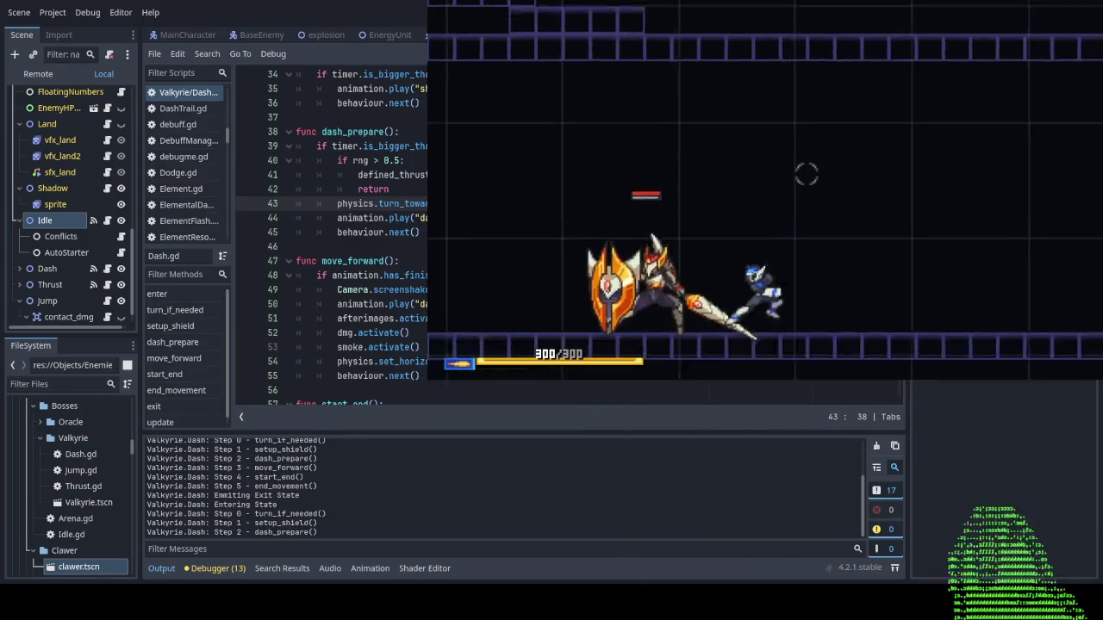
key(space)
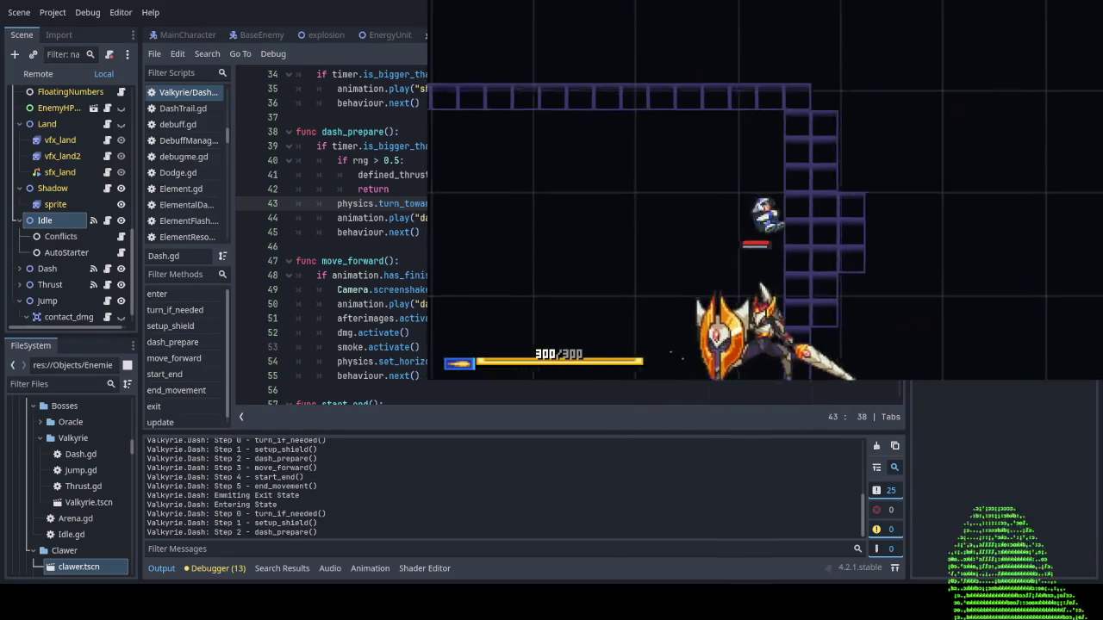
key(space)
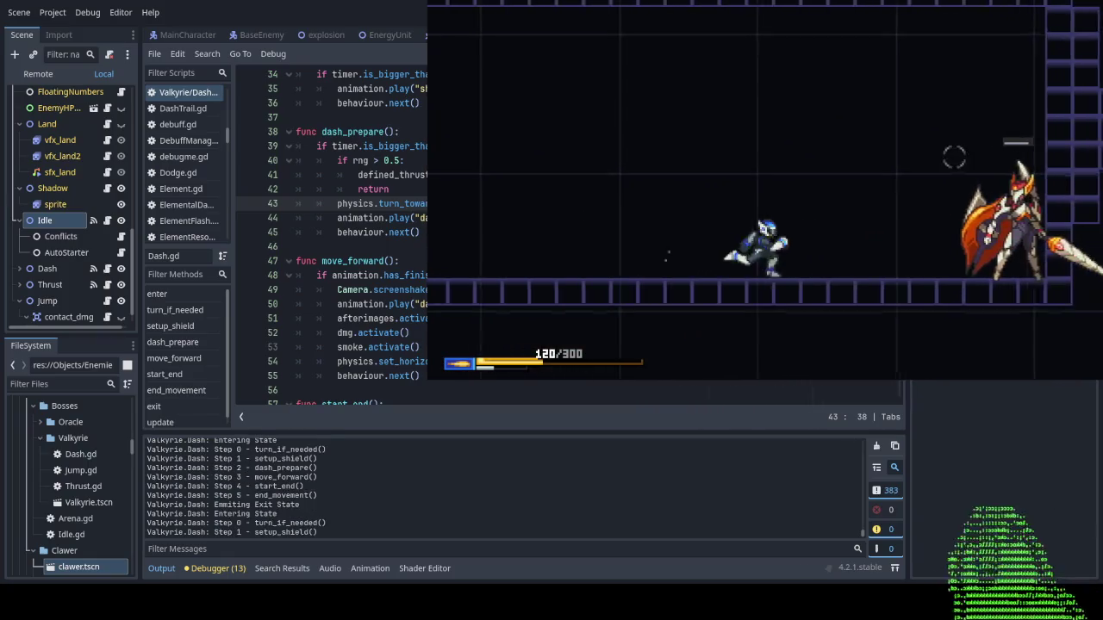
key(F8)
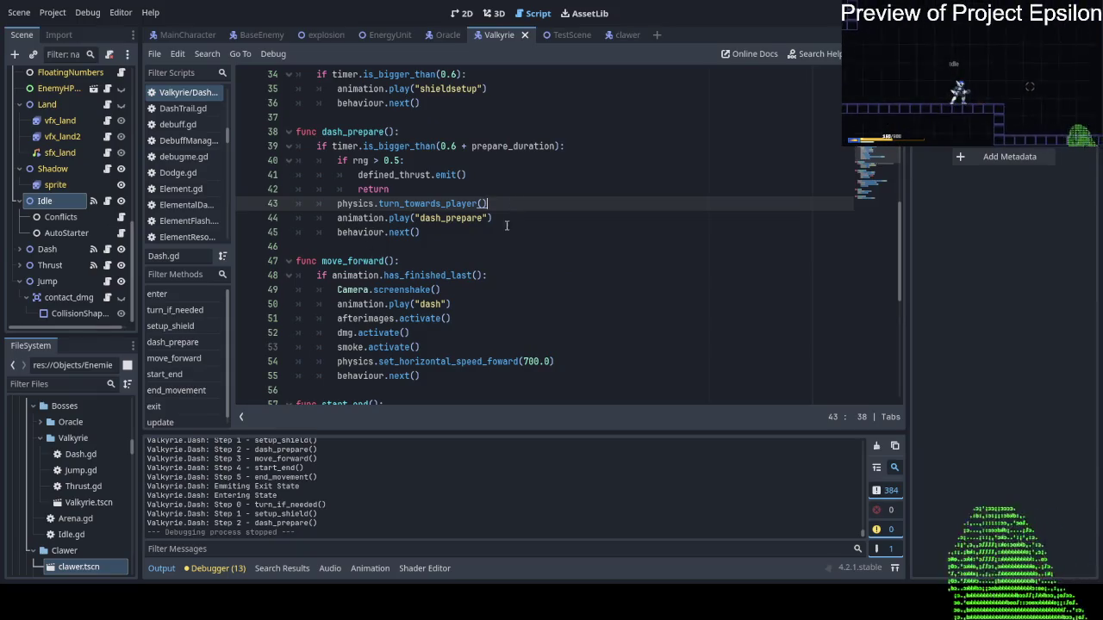
- Delete the added turn_towards_player() line 43 from Dash.gd and relaunch the game
key(ctrl+shift+k)
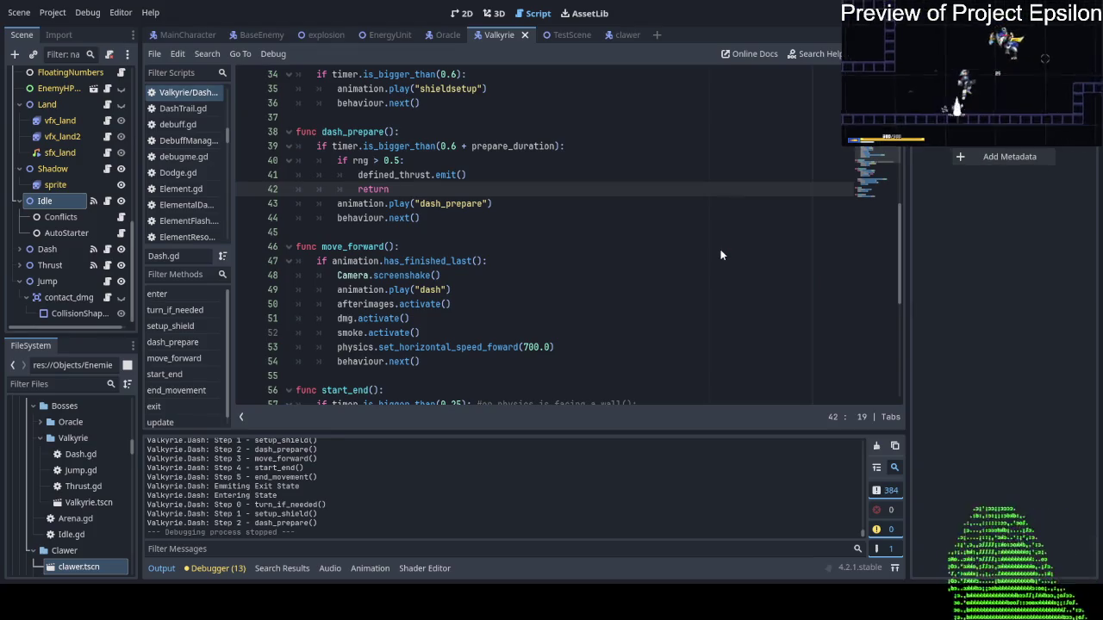
key(F5)
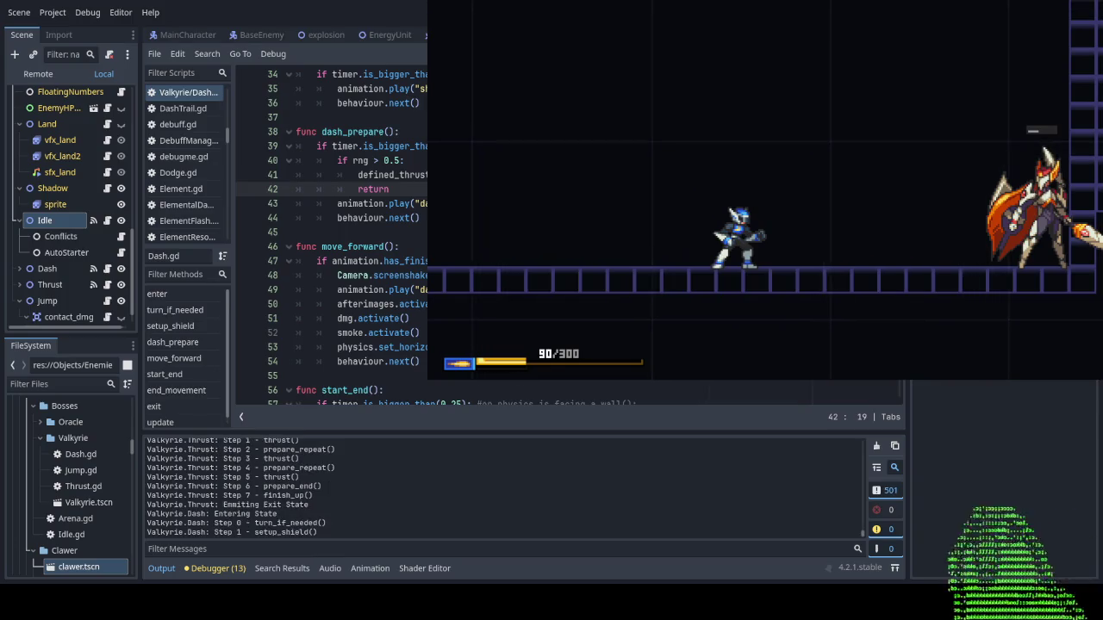
- Fire the cannon at the boss, then run right and jump to dodge its leaps and dashes
click(853, 177)
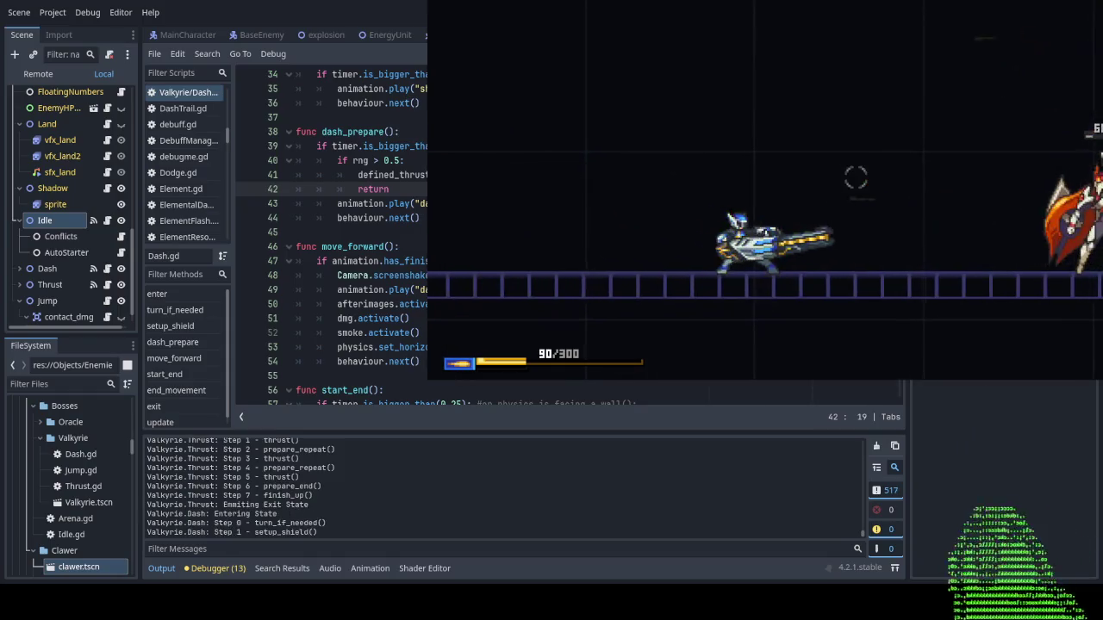
key(d)
key(space)
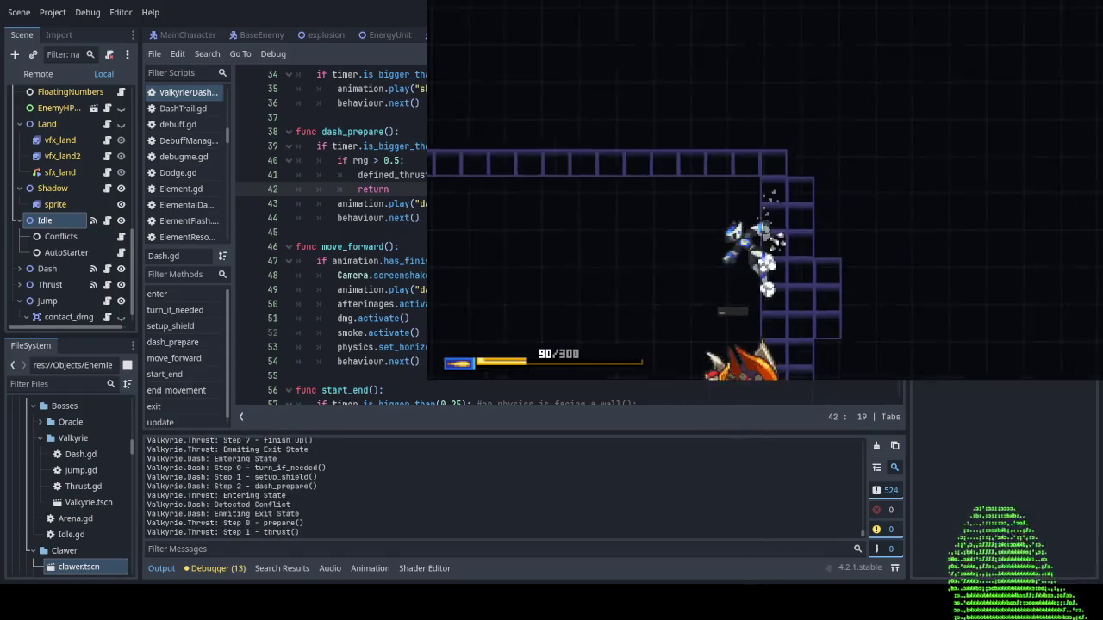
key(d)
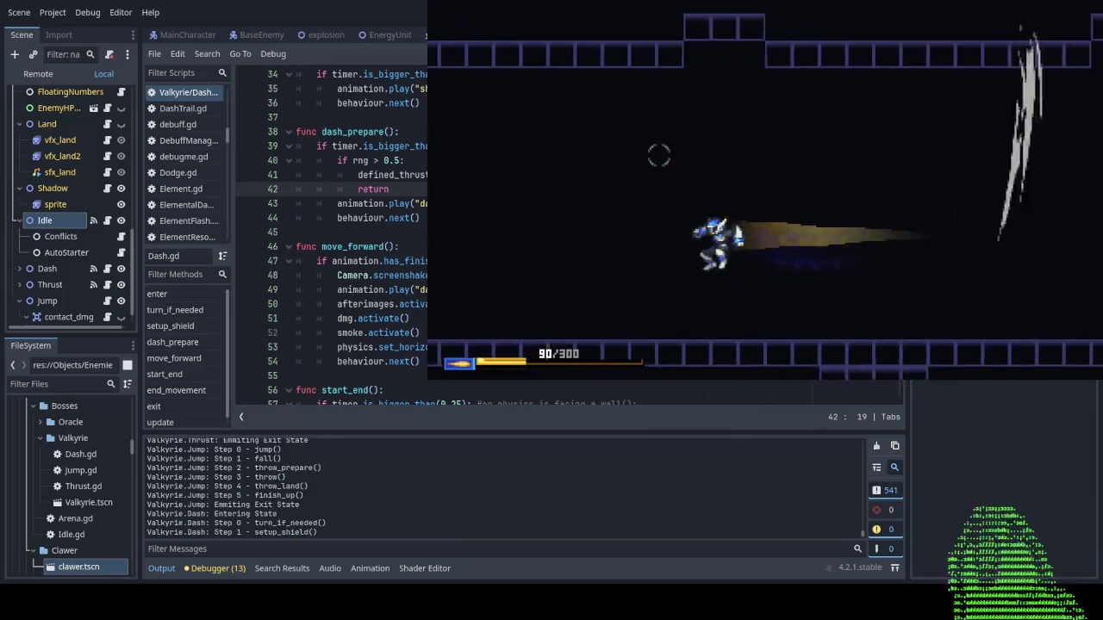
key(space)
key(d)
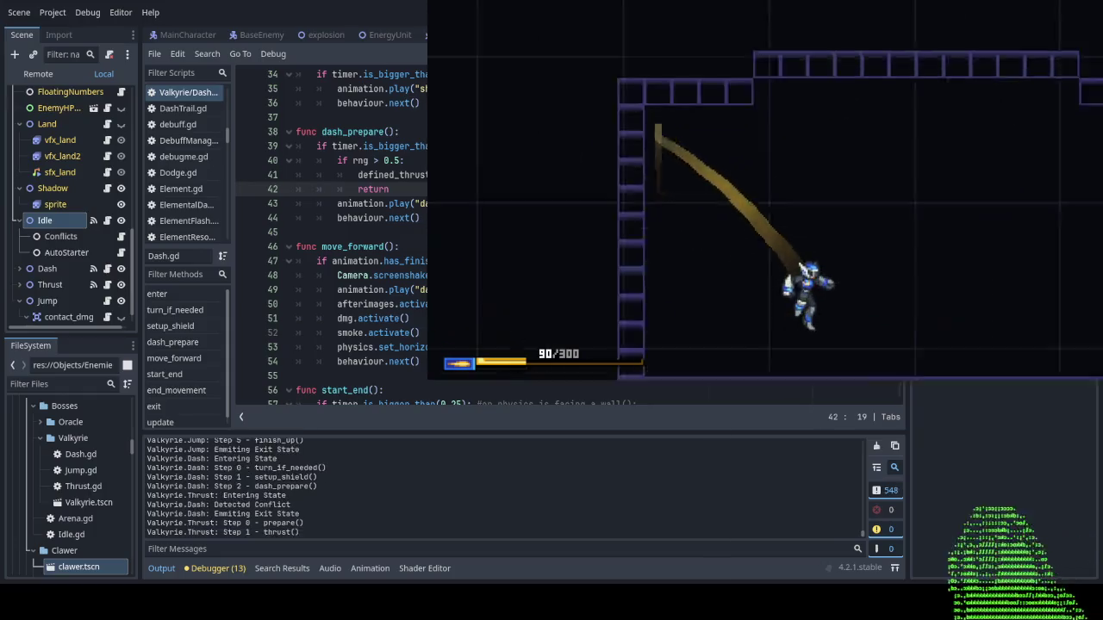
key(space)
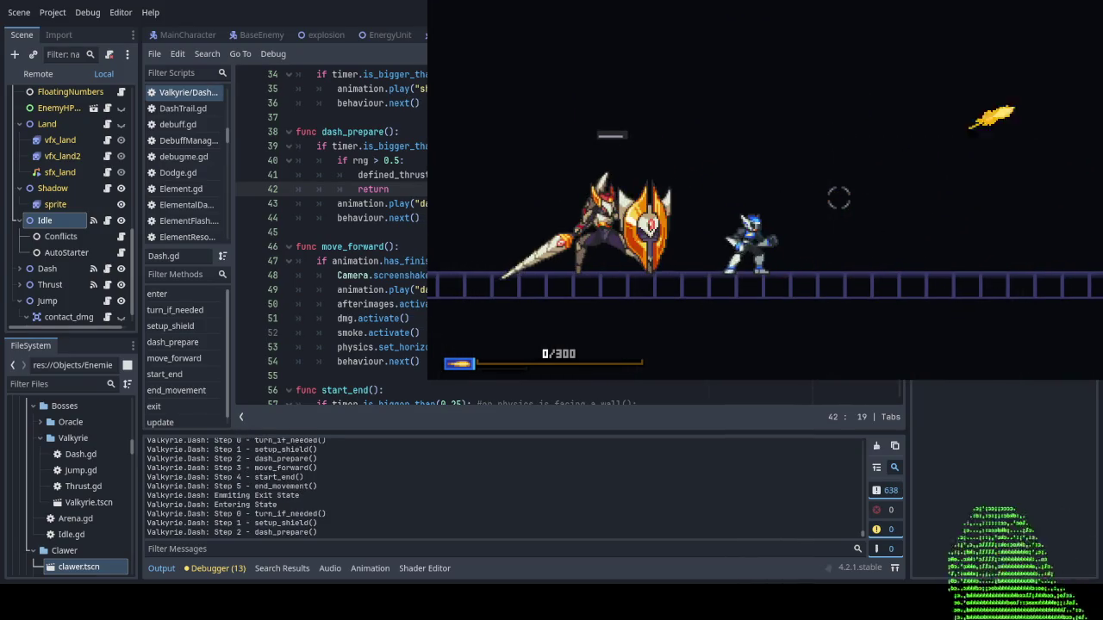
- Fire a beam shot, sword-slash the boss and move left as it dashes past
click(909, 229)
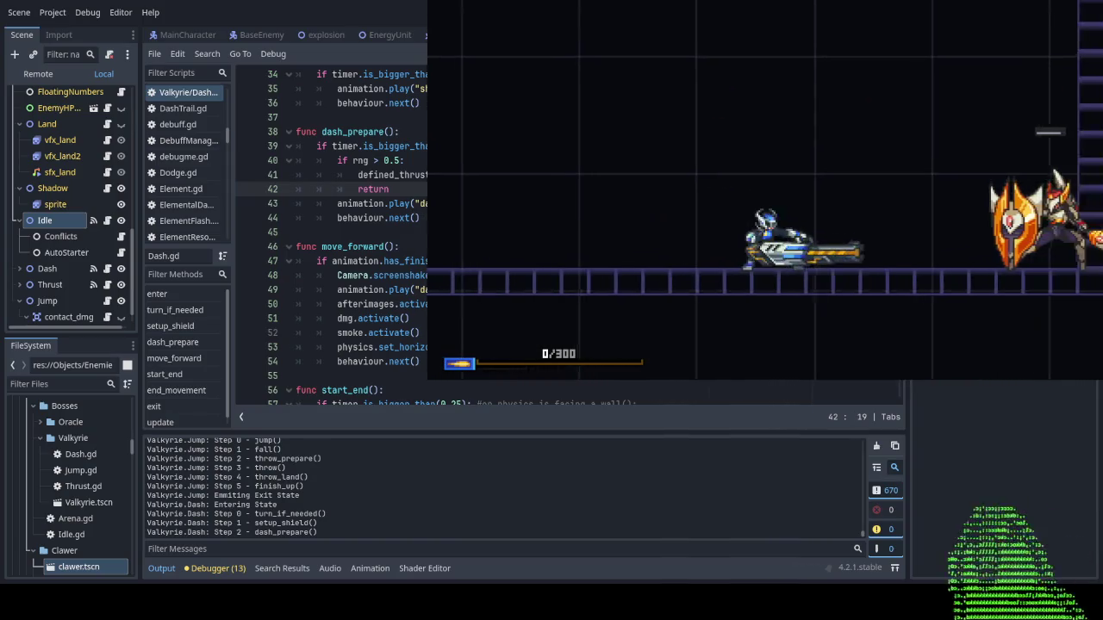
key(x)
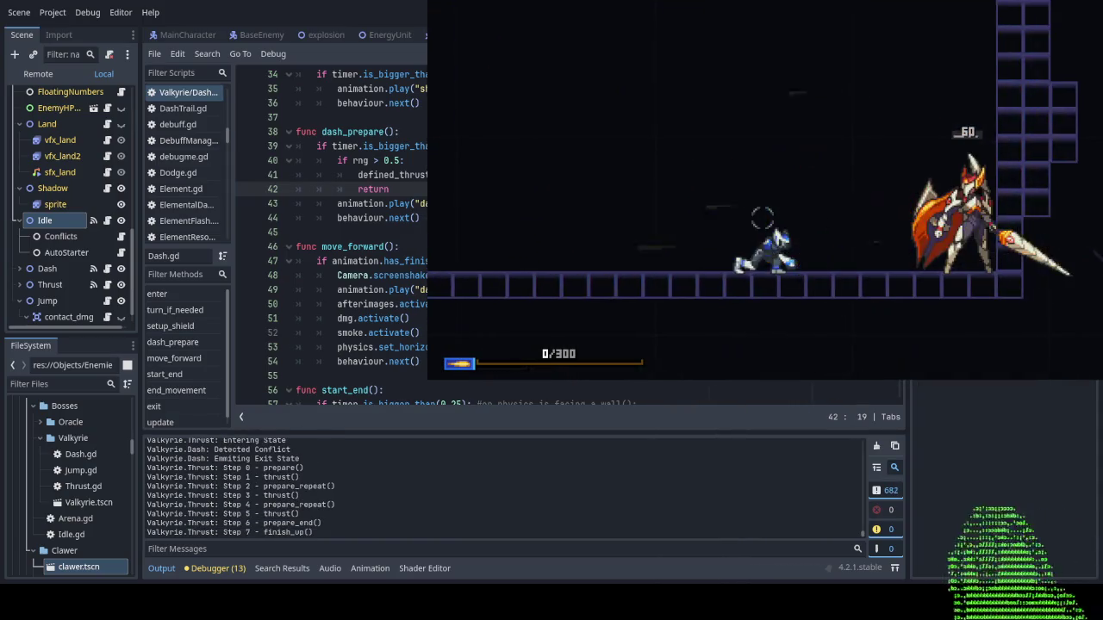
key(Left)
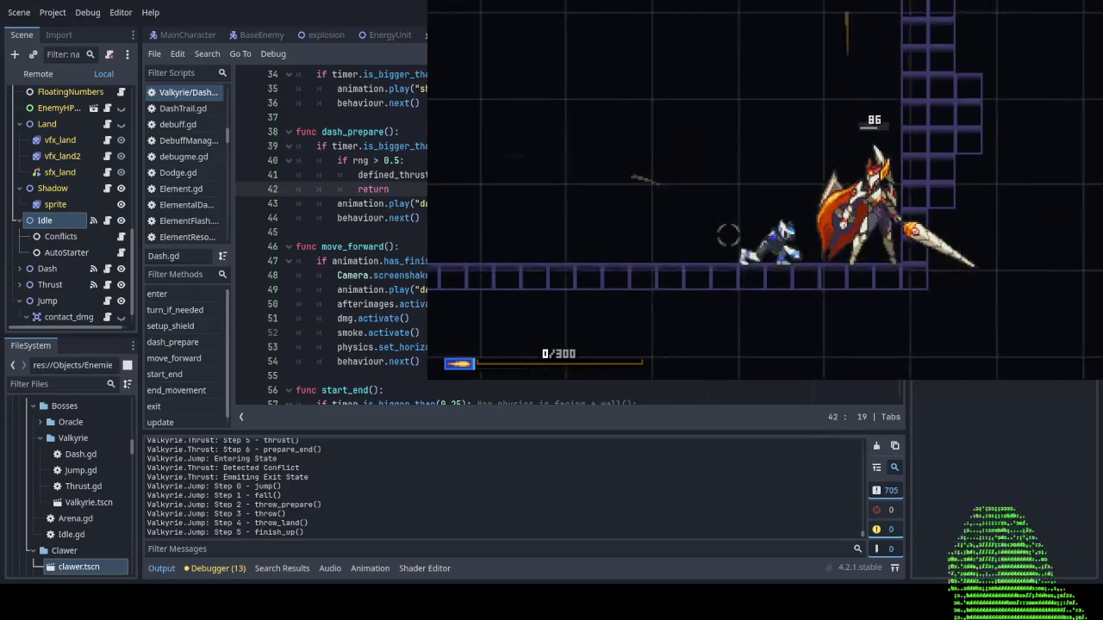
click(776, 183)
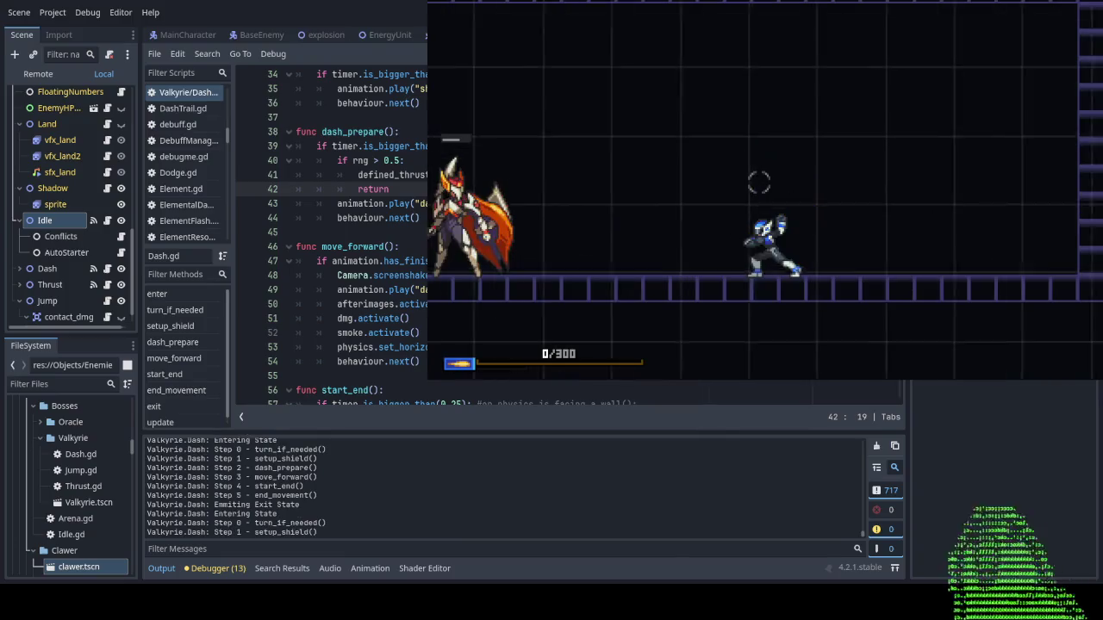
click(758, 182)
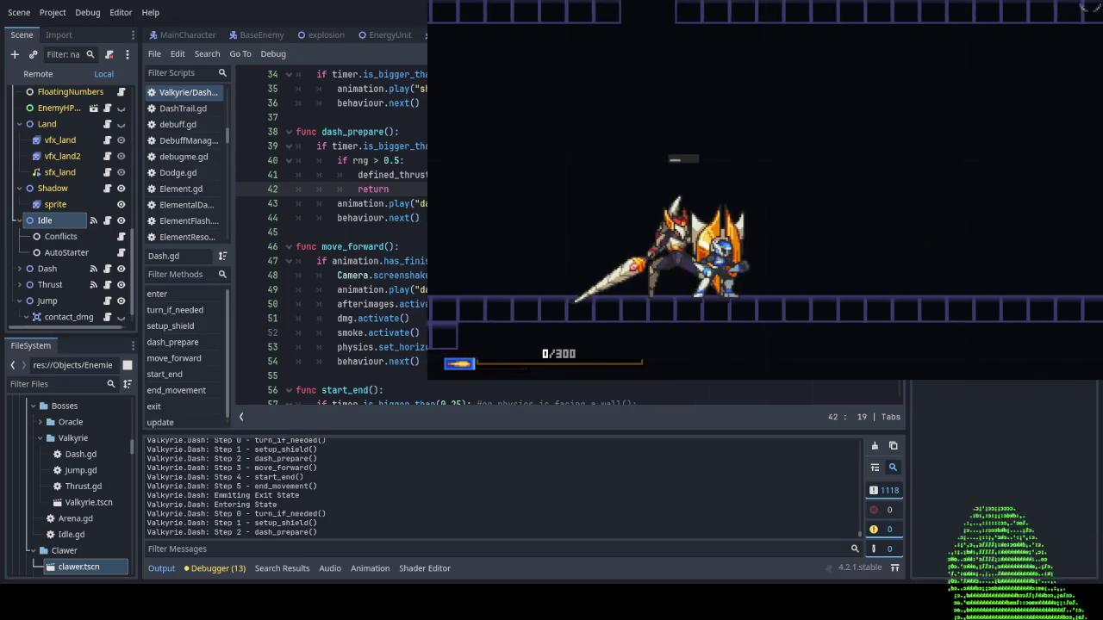
- Close the running game with Alt+F4 after the 0/300 defeat, returning to Dash.gd
key(alt+F4)
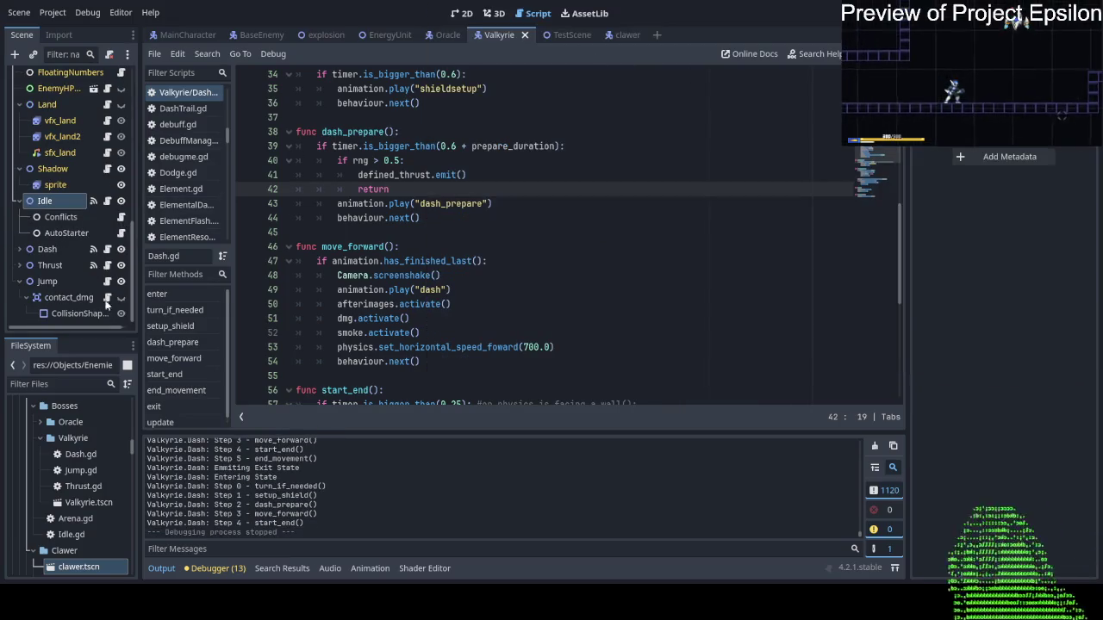
- Filter the FileSystem dock to 'test' and open TestScene2.tscn in the 2D workspace
text(testc)
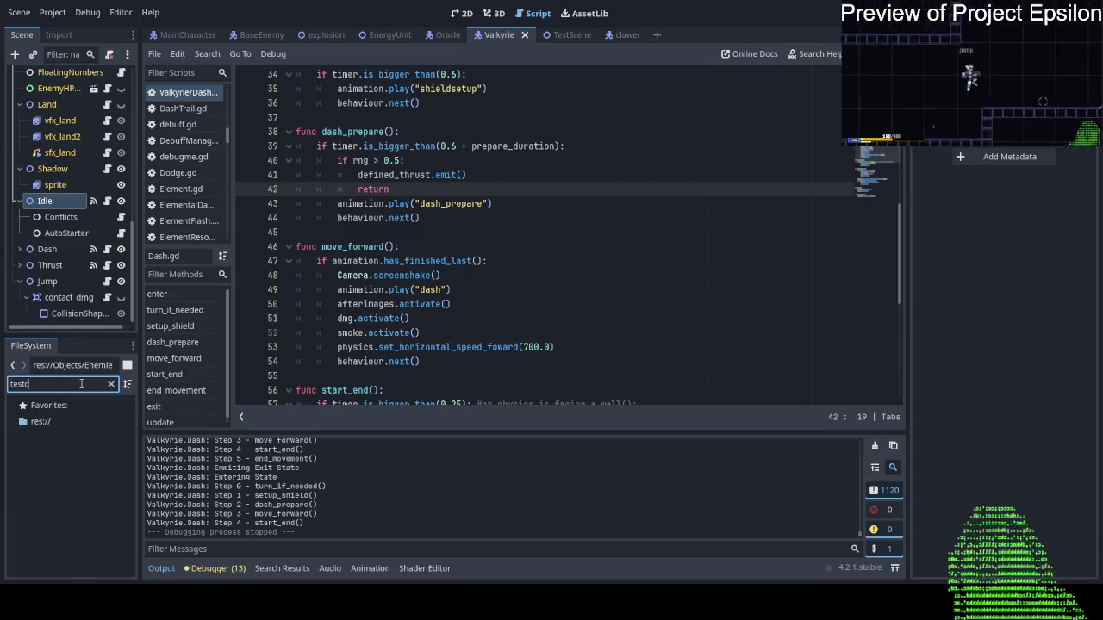
key(BackSpace)
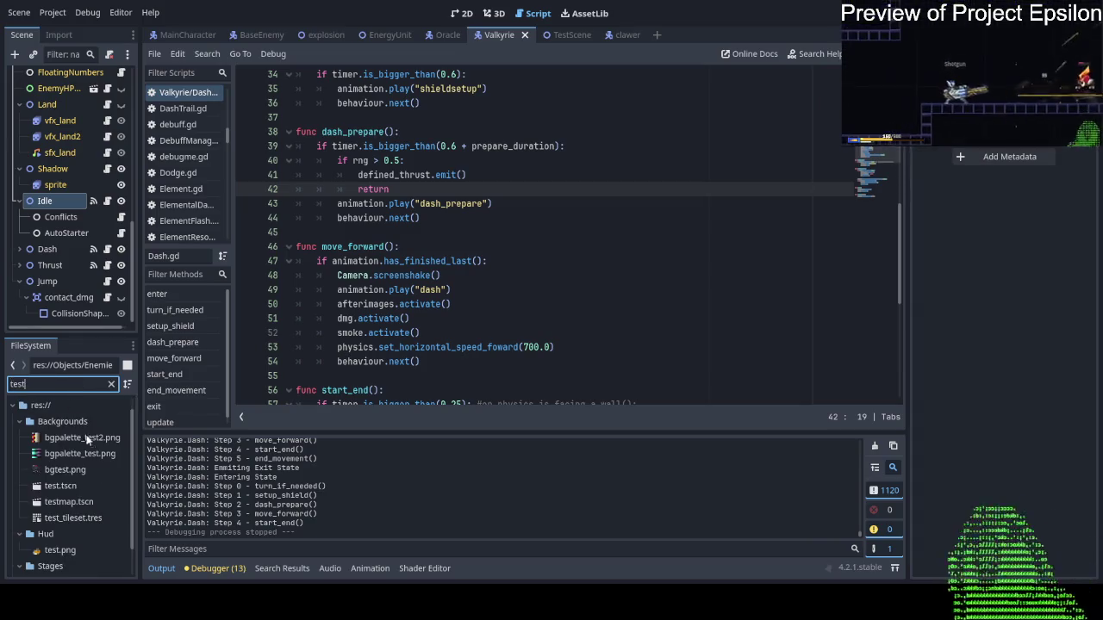
scroll(98, 500, down, 2)
click(80, 553)
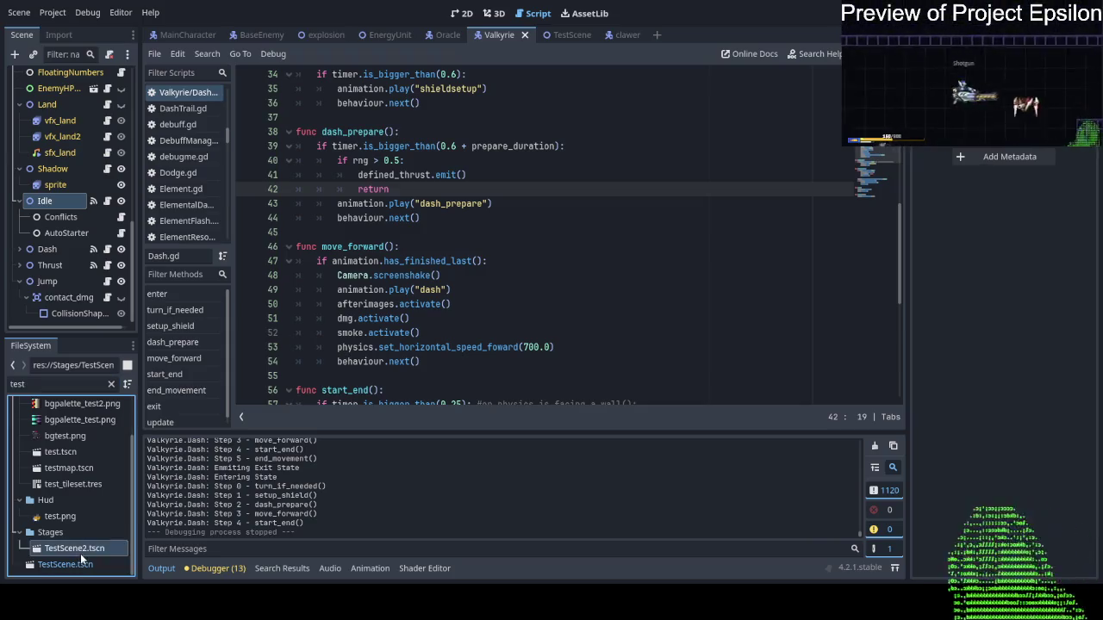
click(462, 13)
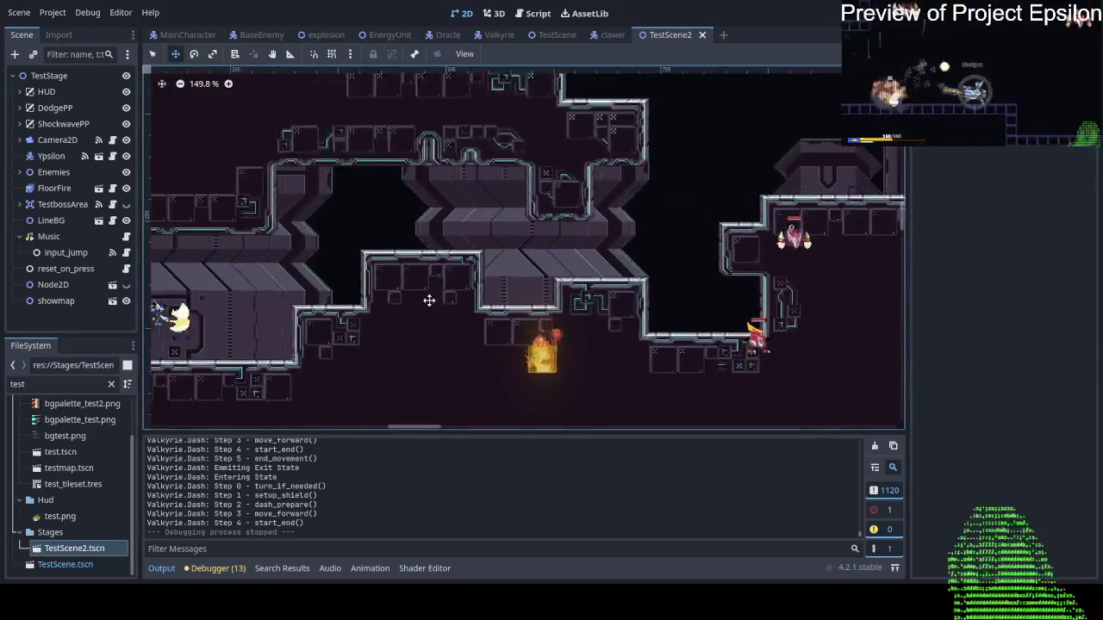
scroll(428, 301, up, 3)
drag(502, 342, 495, 271)
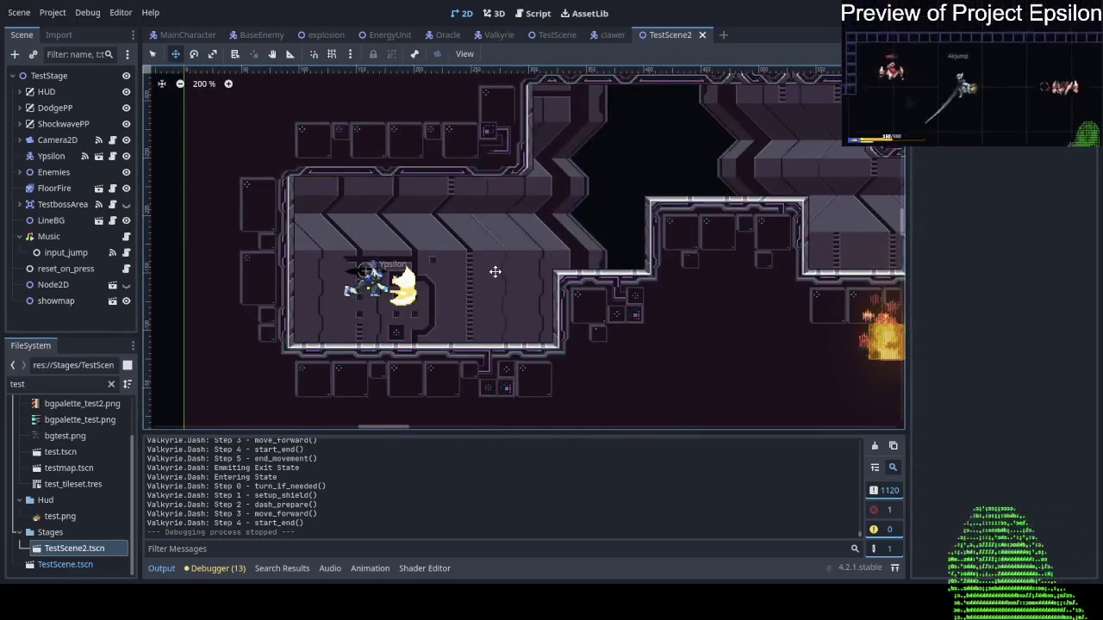
scroll(433, 259, up, 4)
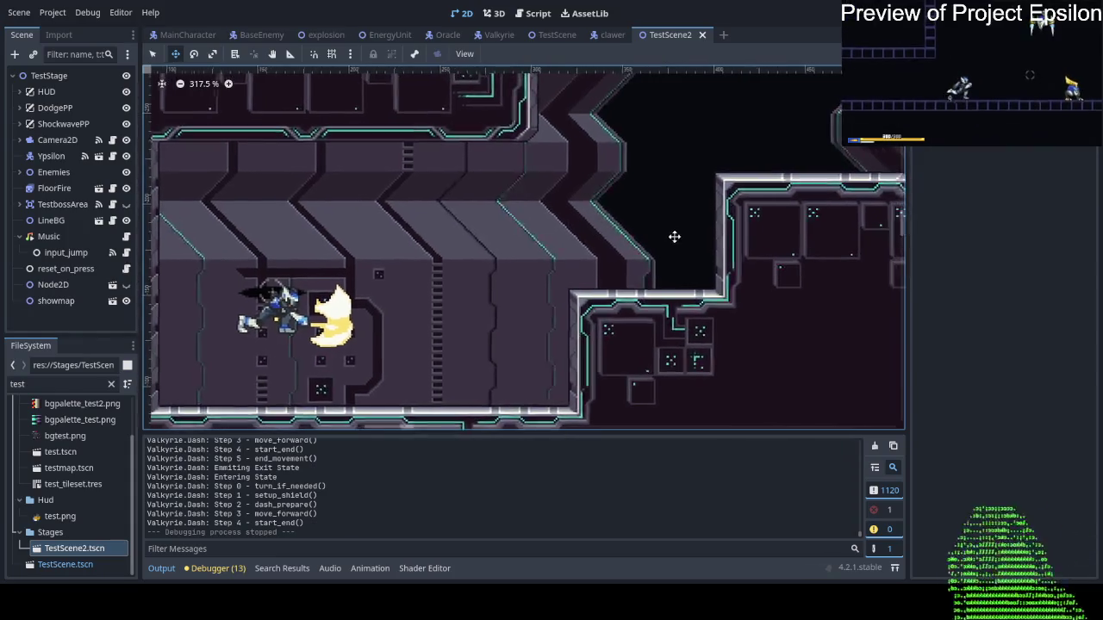
scroll(674, 236, down, 4)
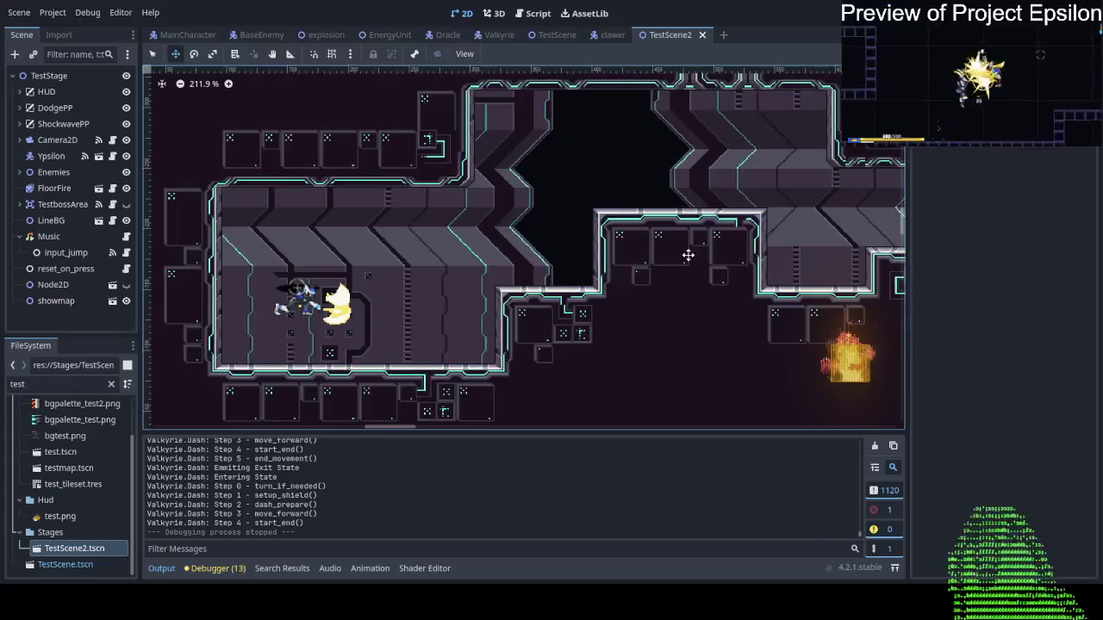
drag(687, 255, 566, 277)
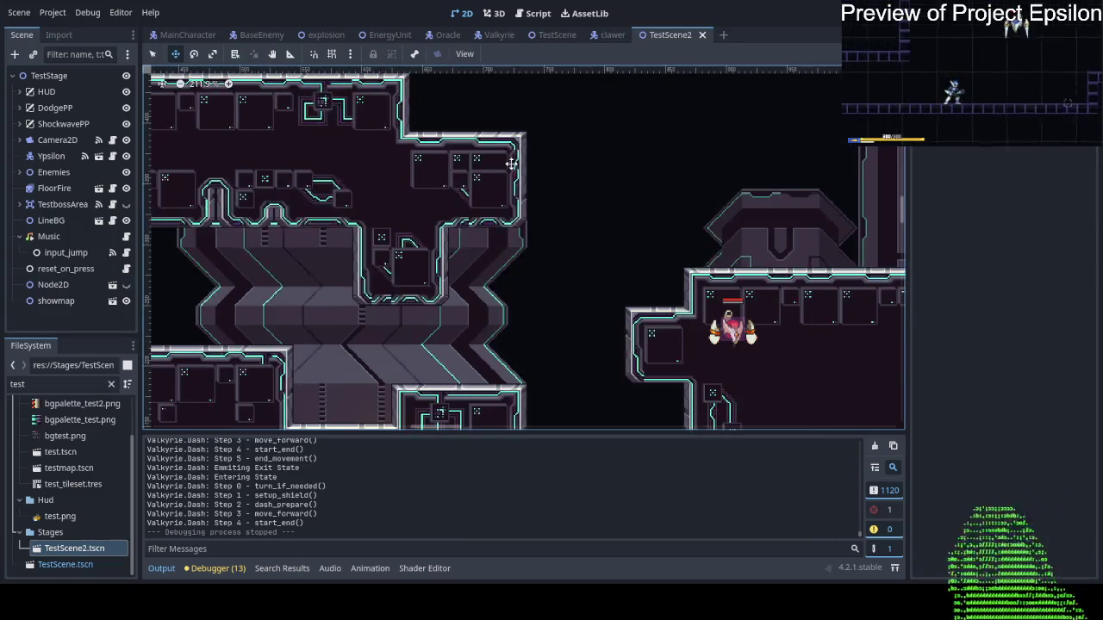
scroll(508, 177, up, 3)
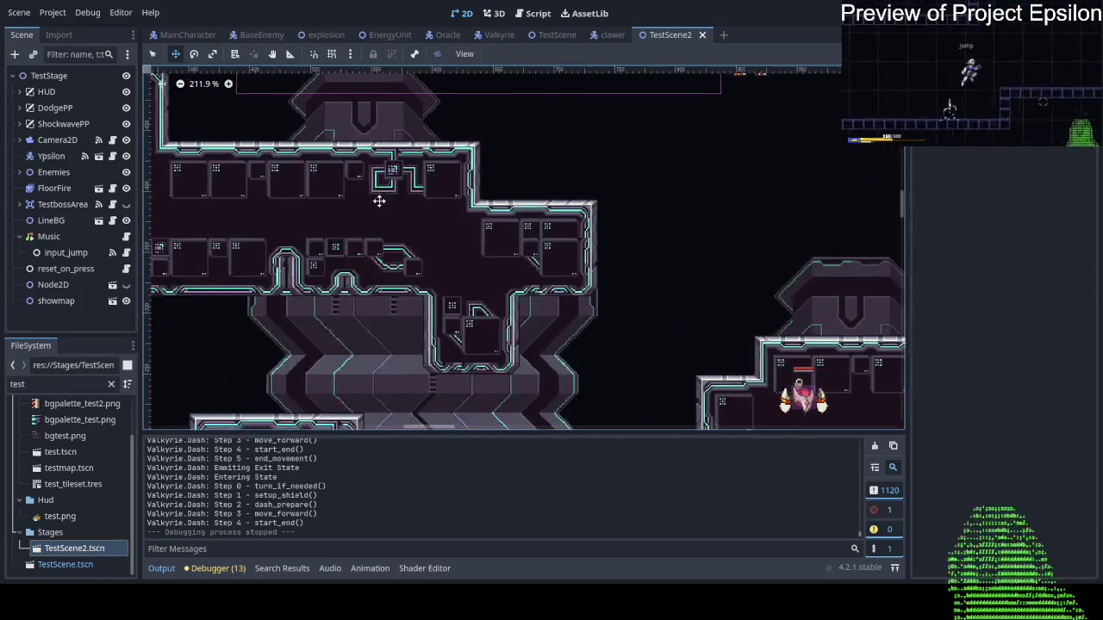
scroll(569, 238, up, 1)
mouse_move(569, 238)
mouse_down()
mouse_move(408, 226)
mouse_move(583, 212)
mouse_move(546, 340)
mouse_move(433, 307)
mouse_move(844, 290)
mouse_move(501, 356)
mouse_up()
scroll(546, 340, up, 5)
scroll(546, 340, right, 5)
scroll(502, 357, right, 8)
scroll(502, 357, down, 2)
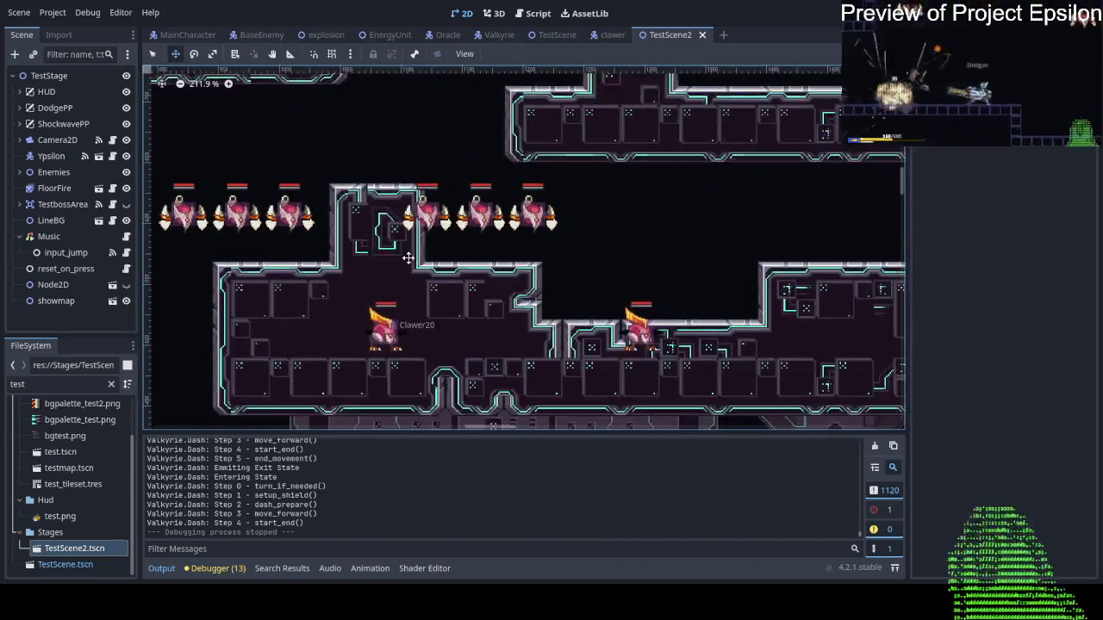
scroll(460, 210, down, 3)
scroll(499, 198, right, 6)
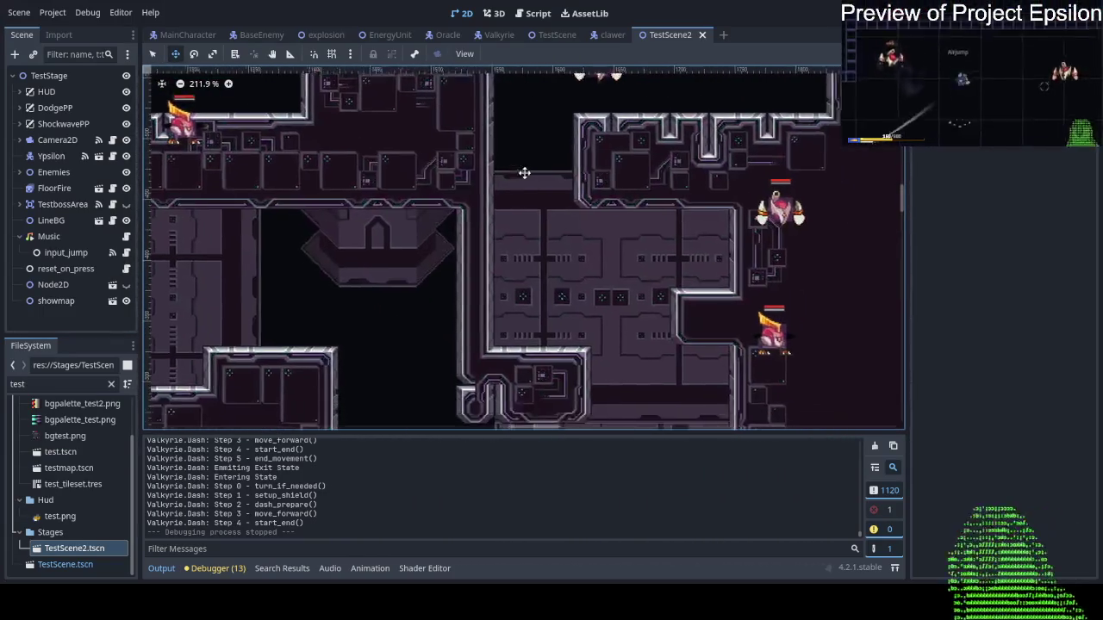
drag(641, 223, 449, 141)
drag(405, 196, 397, 140)
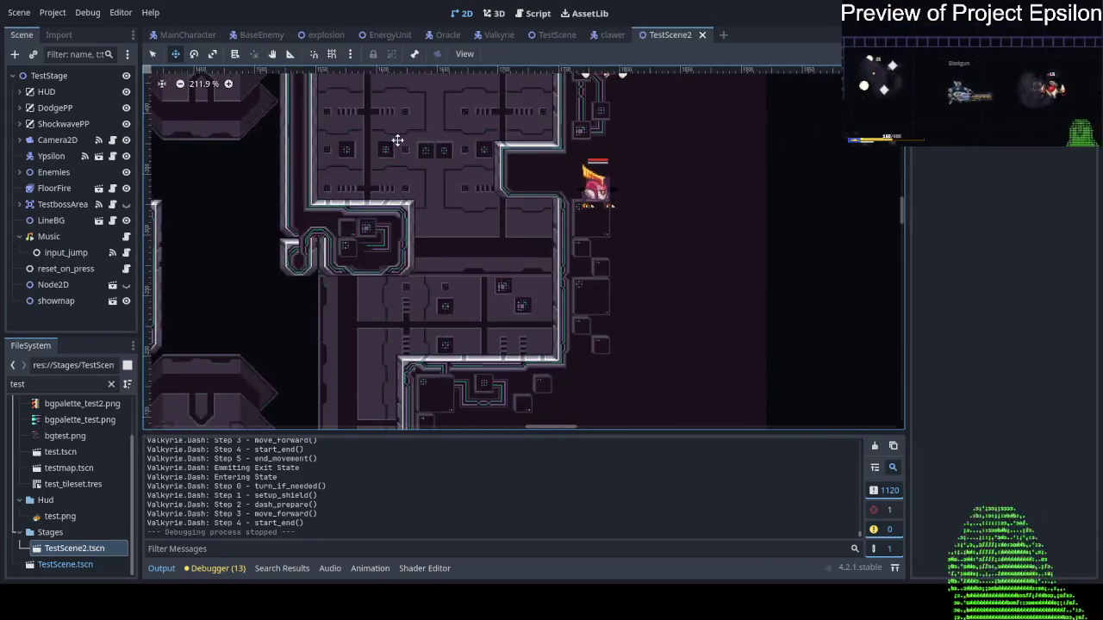
scroll(389, 156, left, 10)
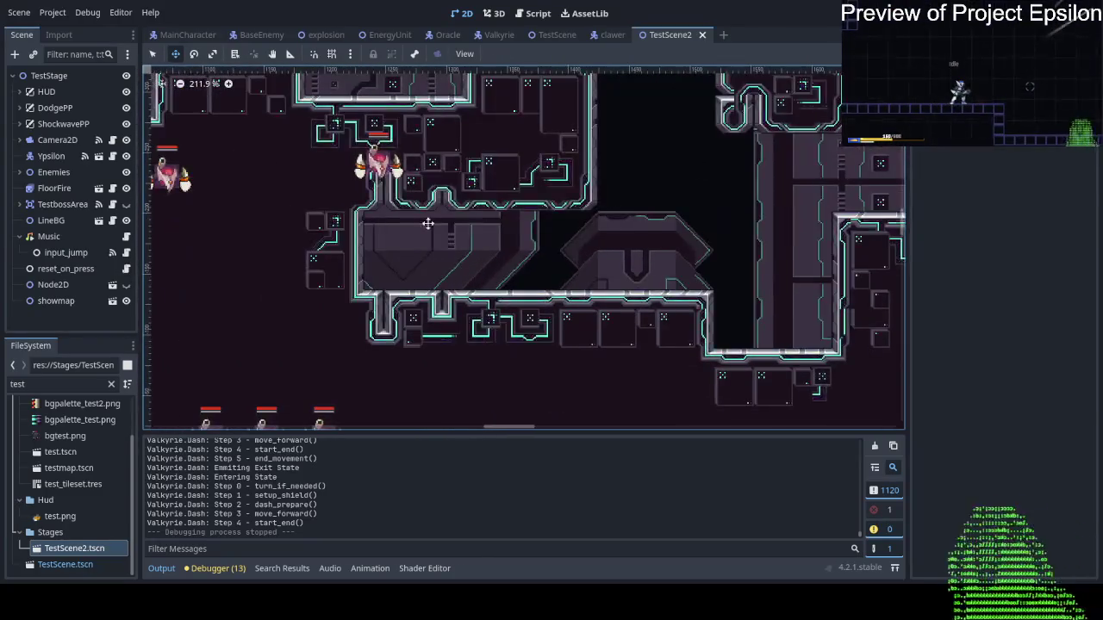
scroll(338, 221, left, 10)
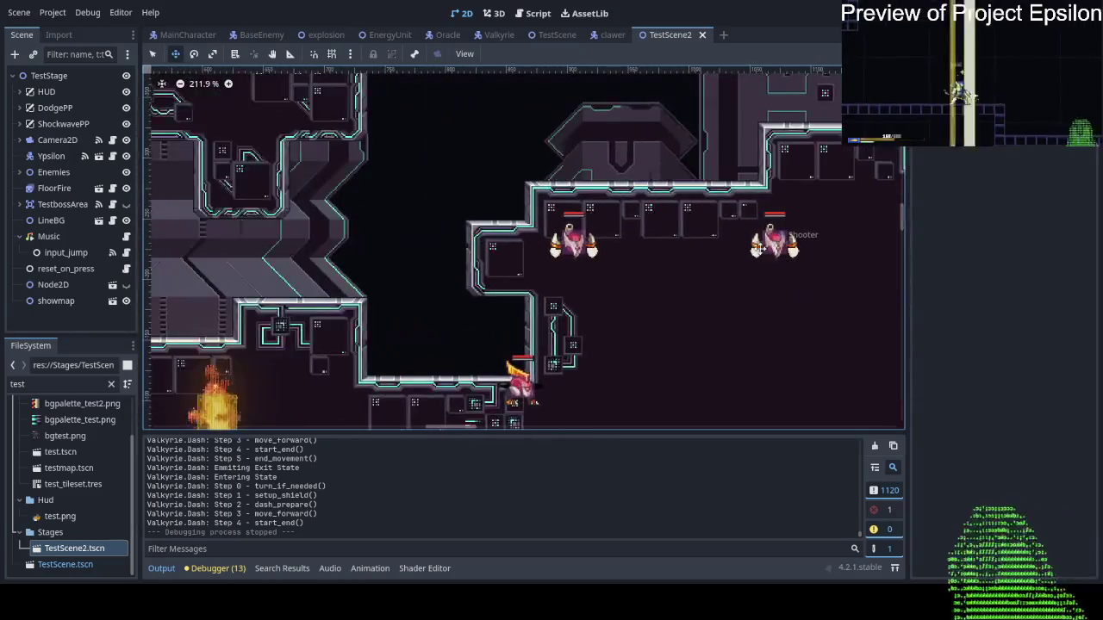
scroll(361, 189, left, 10)
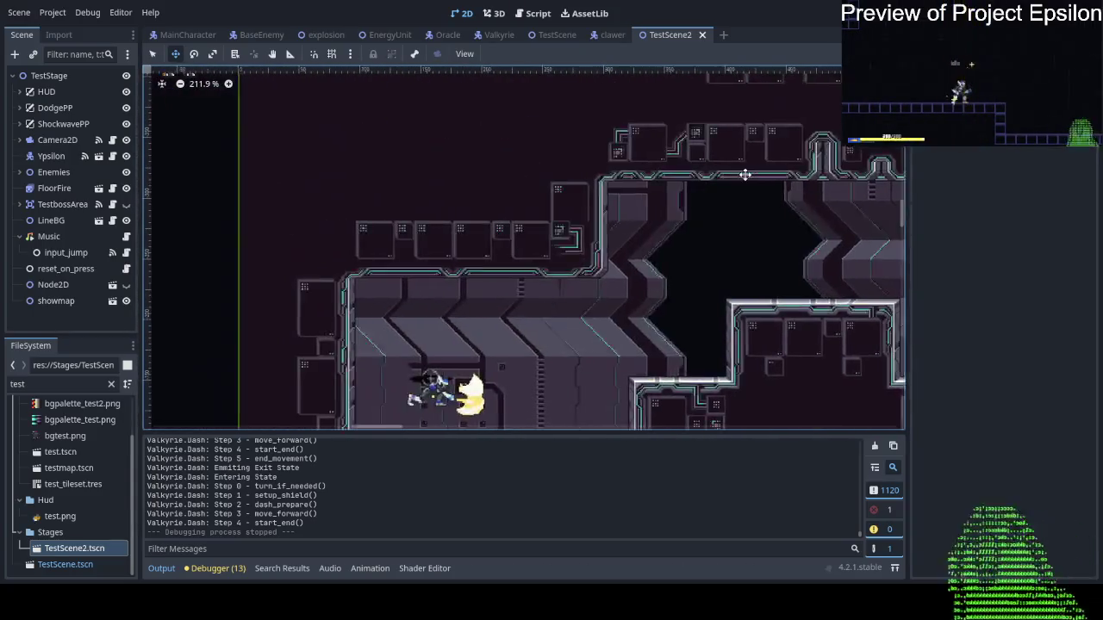
scroll(680, 230, down, 3)
scroll(623, 160, right, 2)
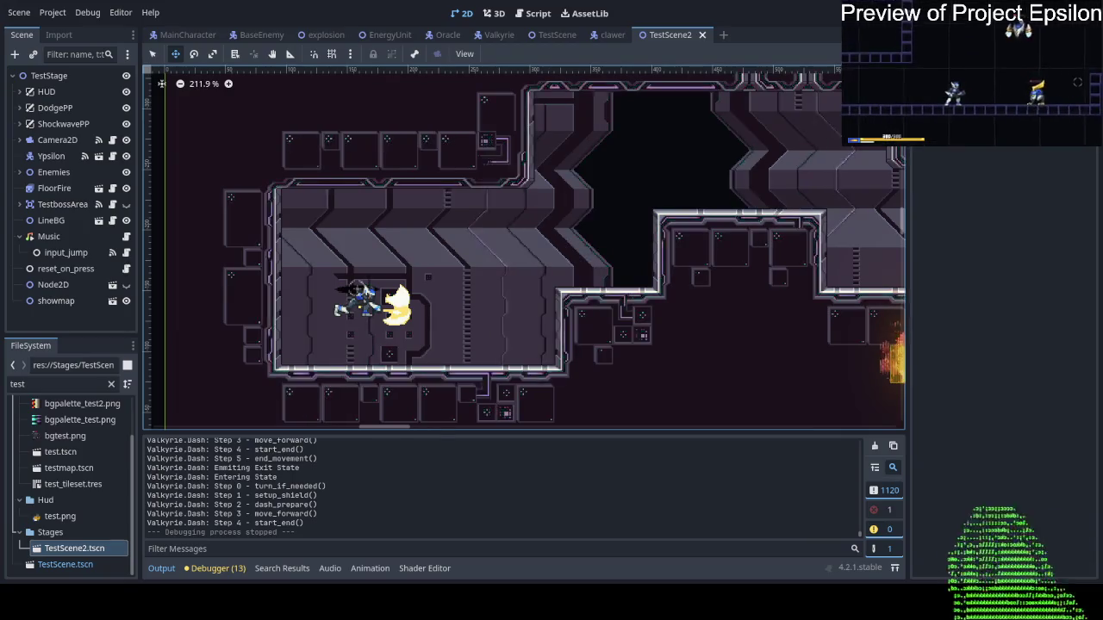
scroll(727, 171, down, 6)
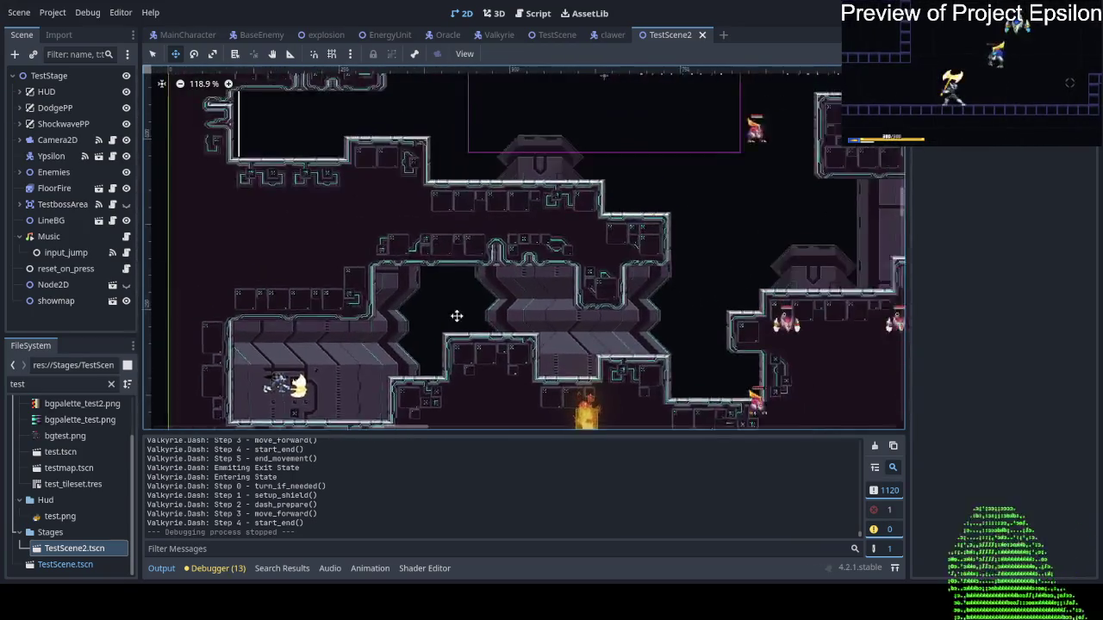
scroll(604, 173, down, 1)
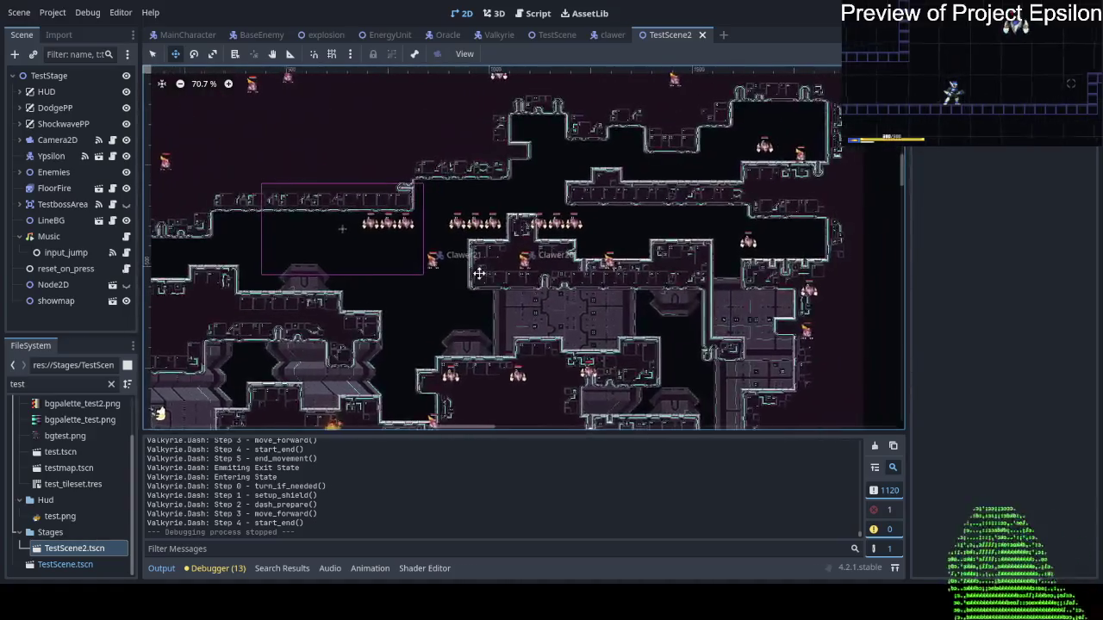
scroll(414, 283, down, 1)
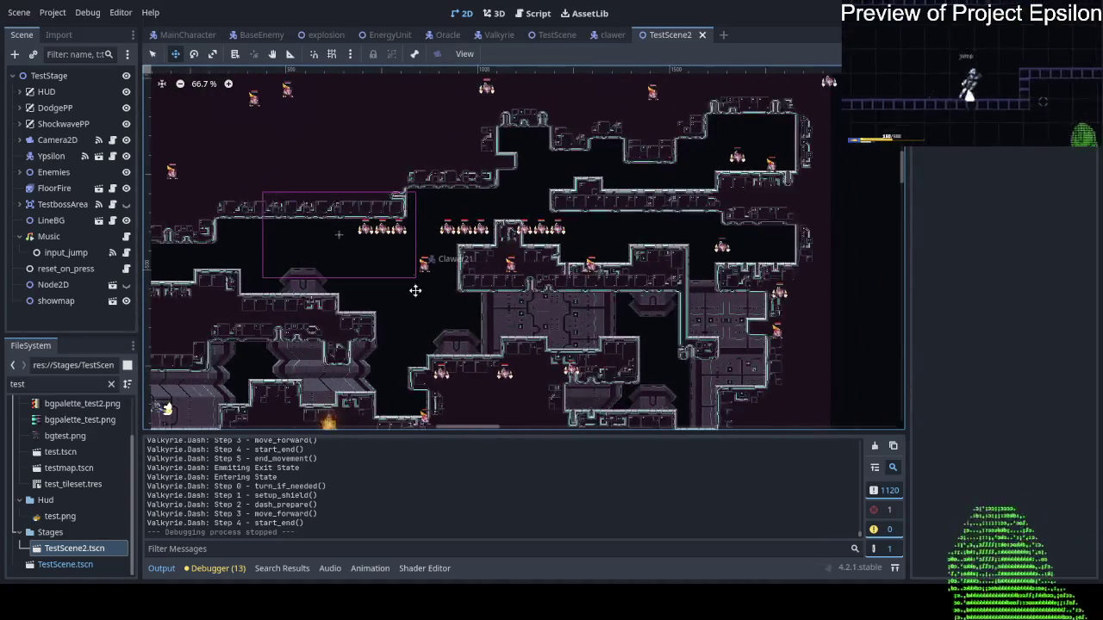
scroll(370, 219, up, 1)
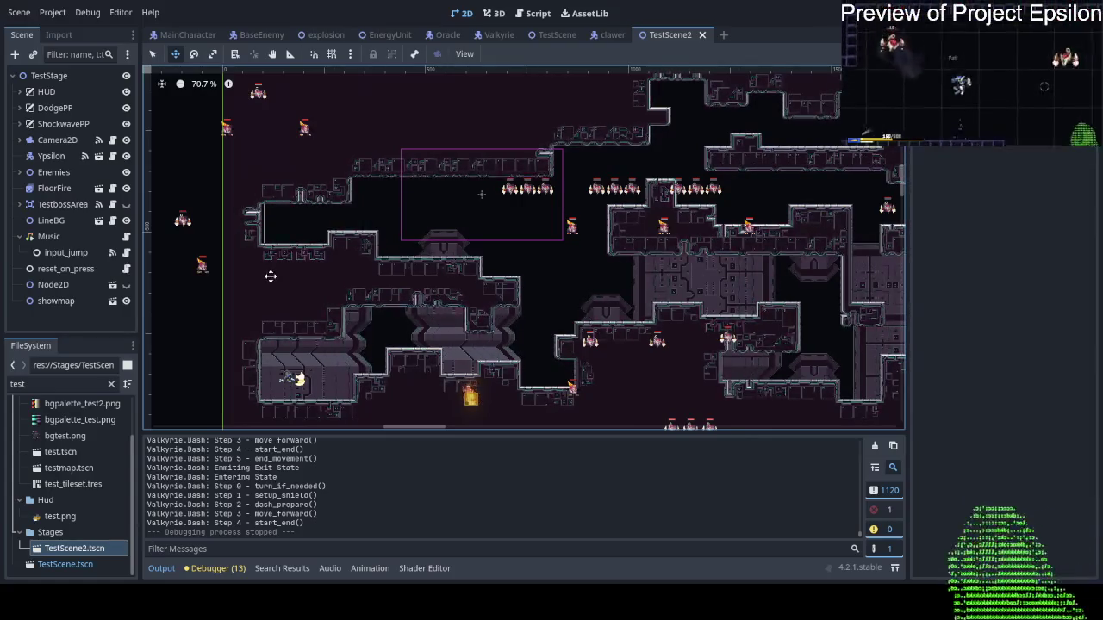
scroll(299, 302, up, 5)
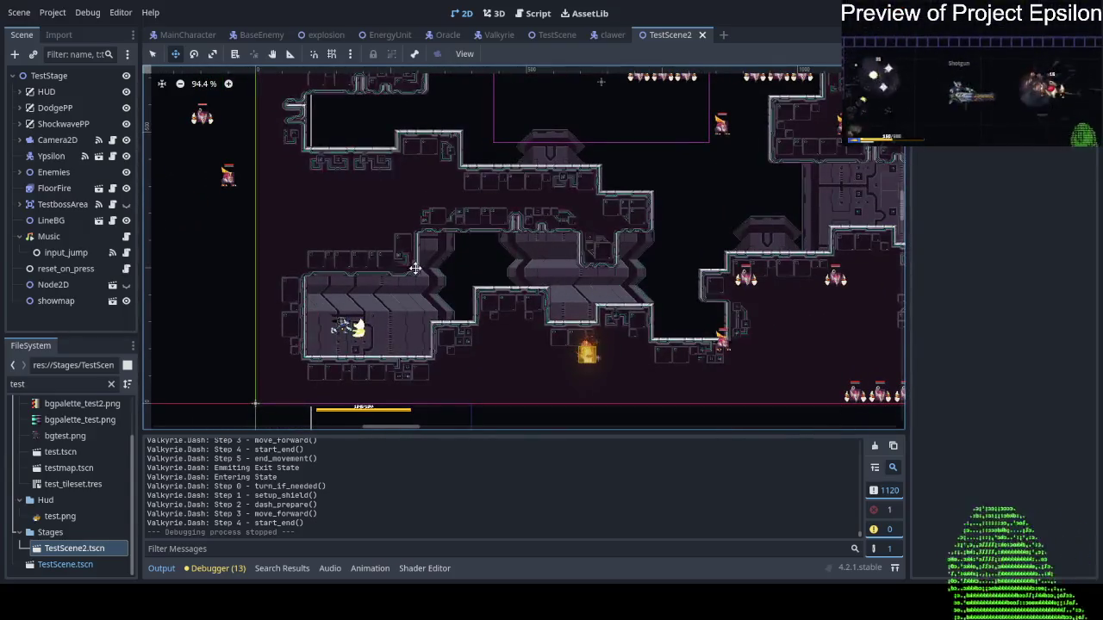
scroll(415, 269, up, 15)
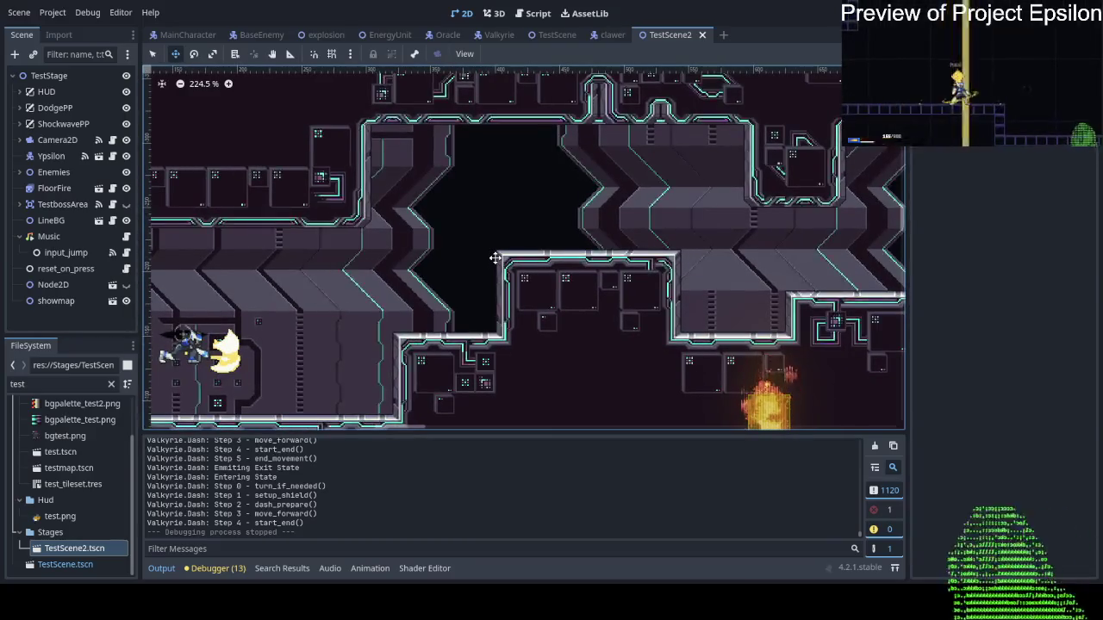
scroll(503, 345, down, 11)
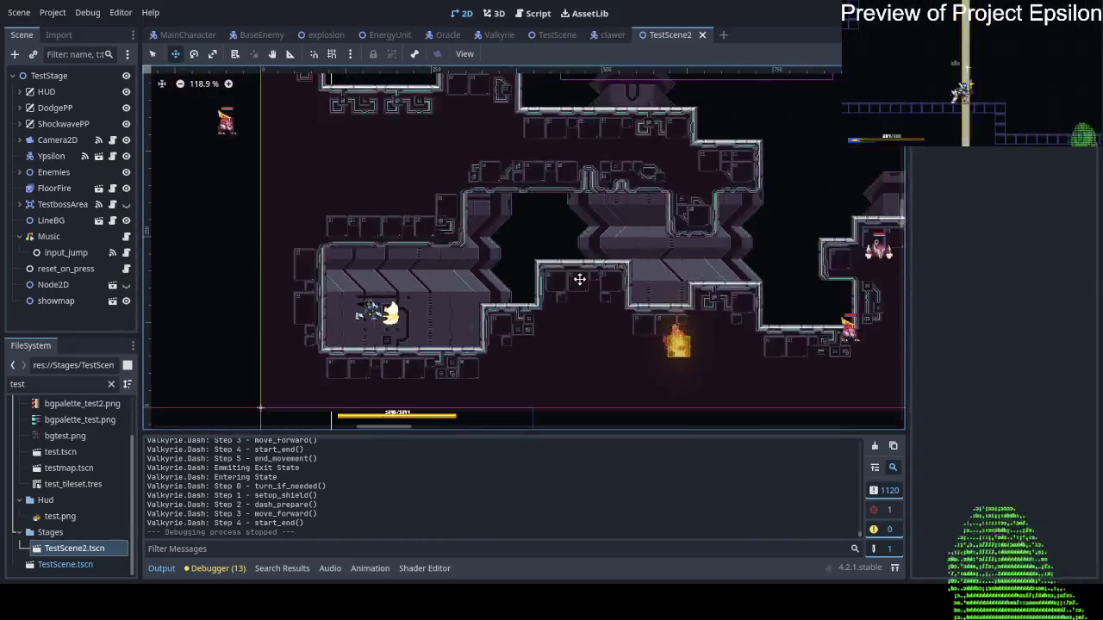
scroll(580, 279, down, 4)
drag(758, 249, 297, 257)
drag(681, 165, 689, 242)
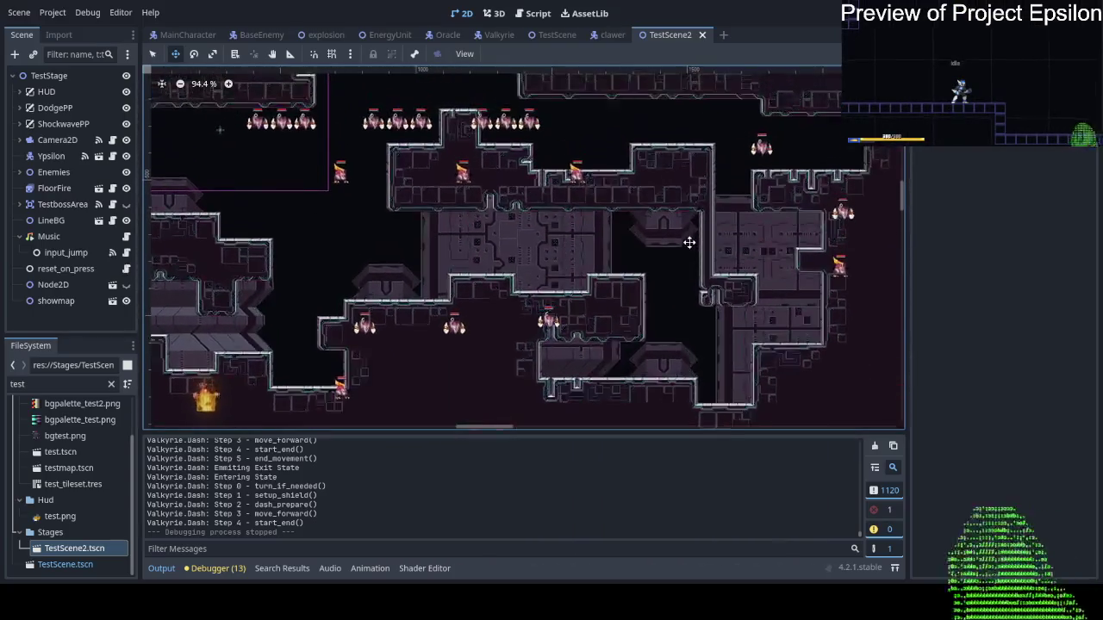
drag(345, 284, 791, 260)
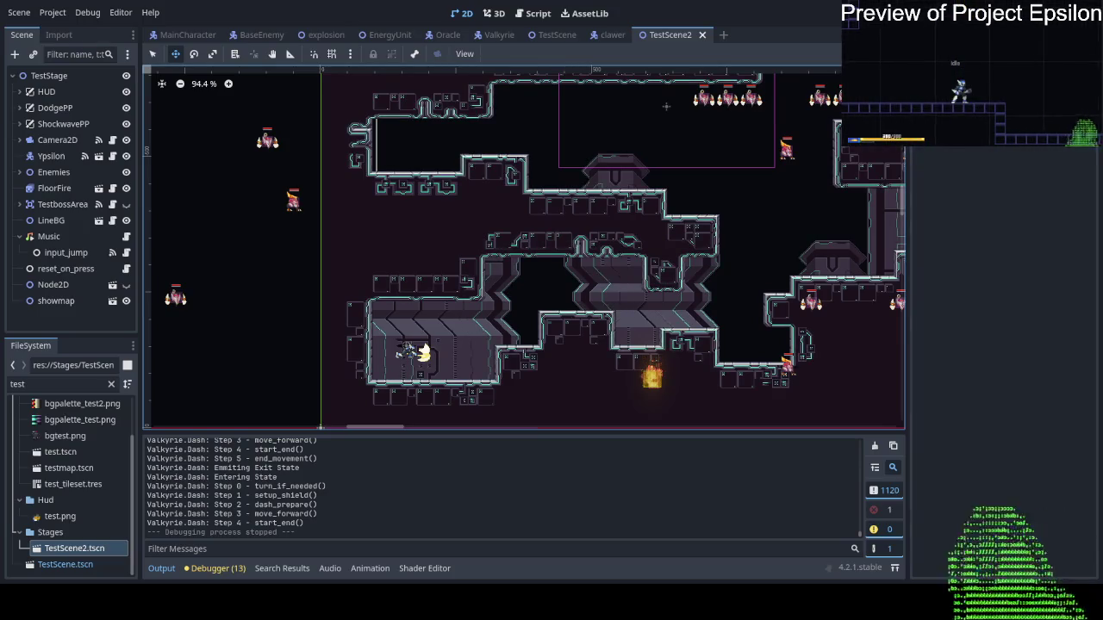
- Run the project with F5 to playtest the Valkyrie boss fight in TestScene2
key(F5)
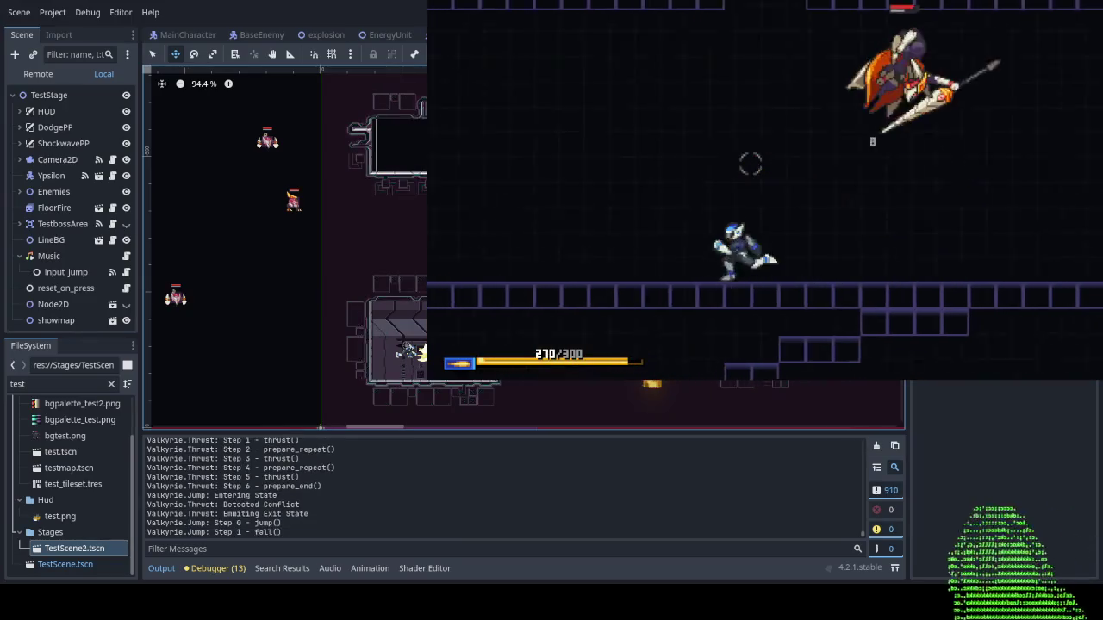
- Fight Valkyrie with arrow-key runs, jumps and a shift dodge, then stop the game with F8
key(Right)
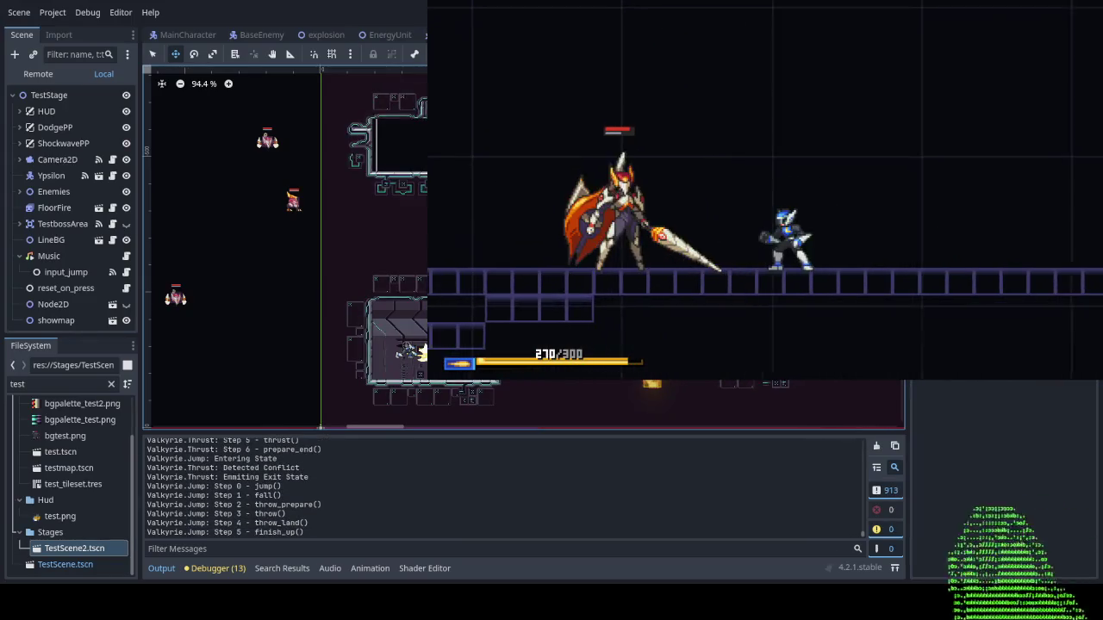
key(Left)
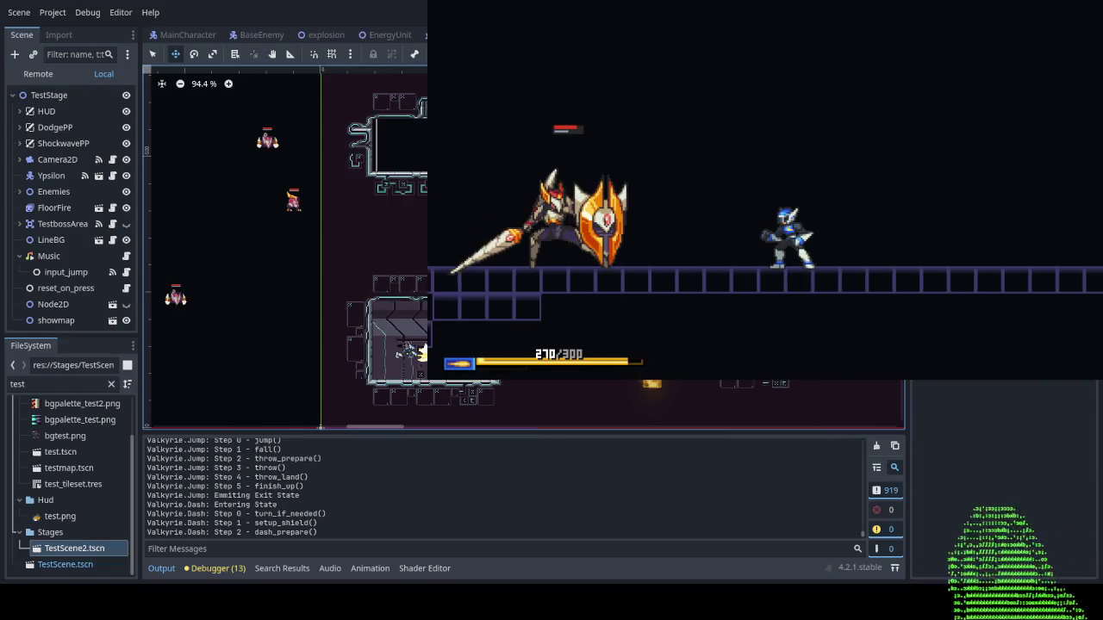
key(Left)
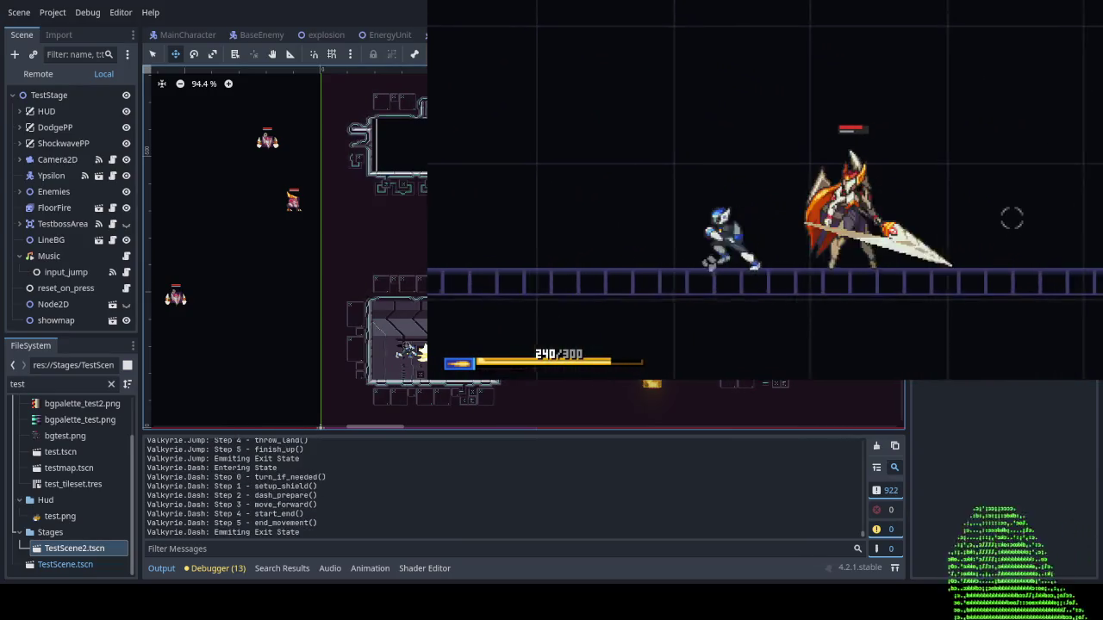
key(Left)
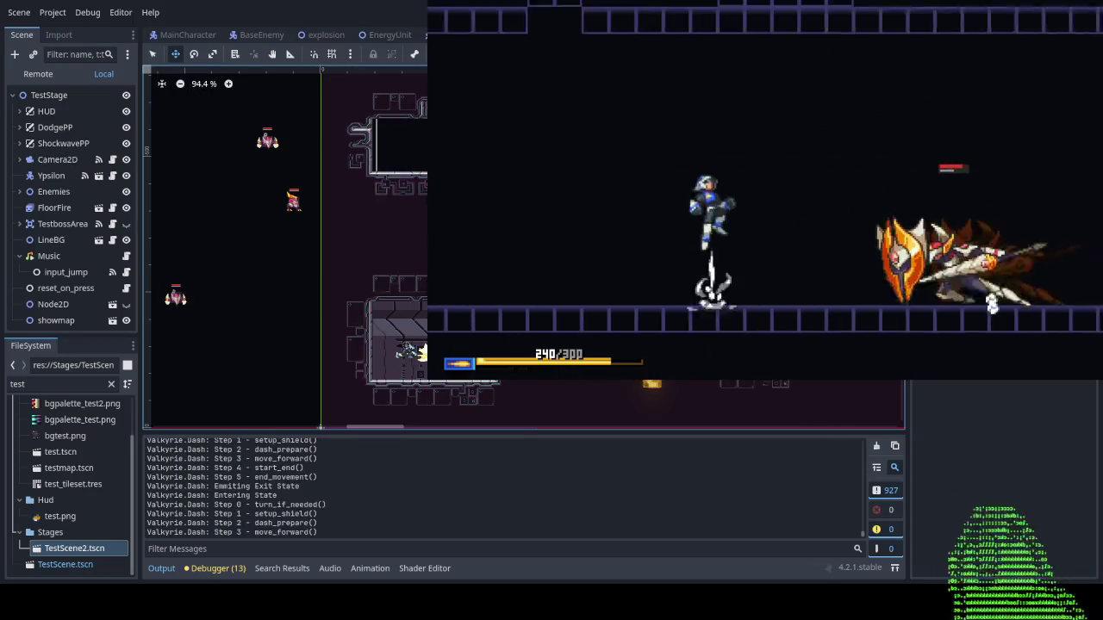
key(Left)
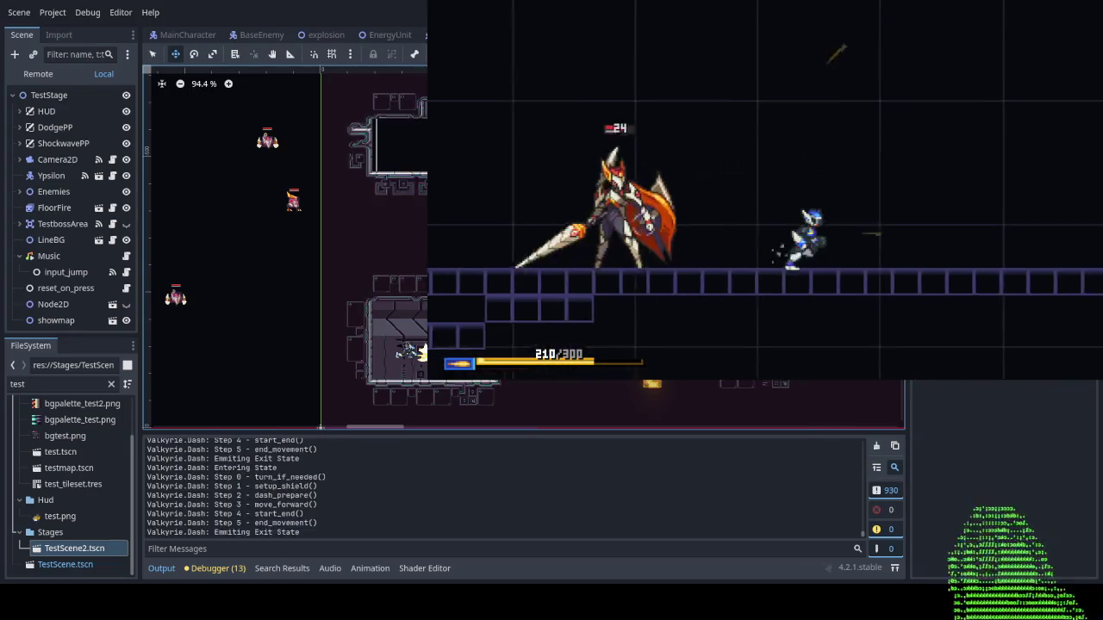
key(Right)
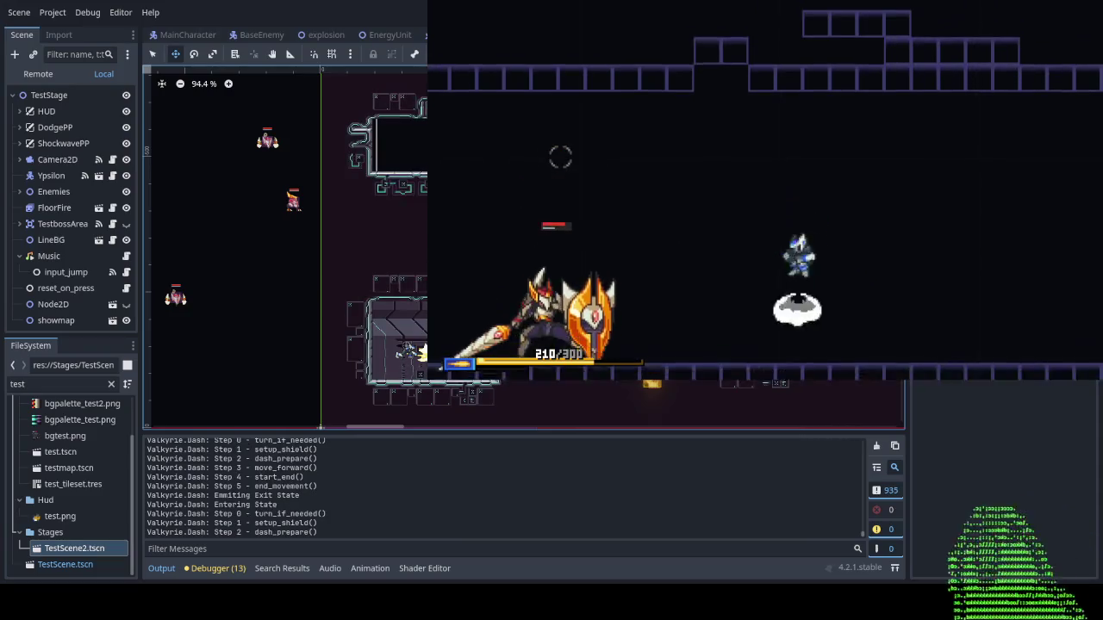
key(Left)
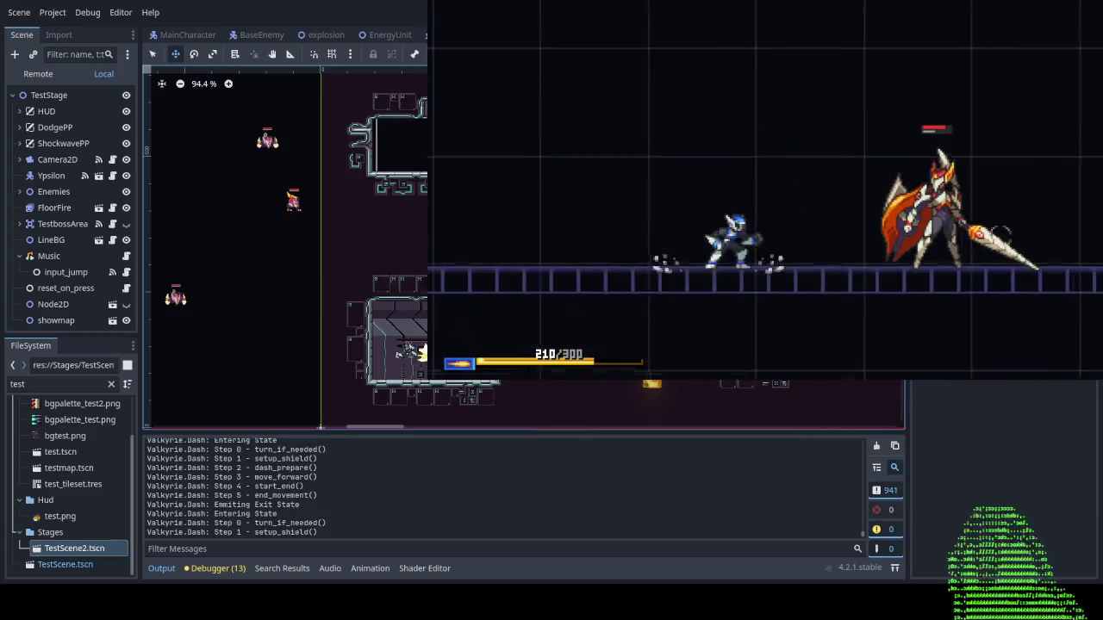
key(Left)
key(space)
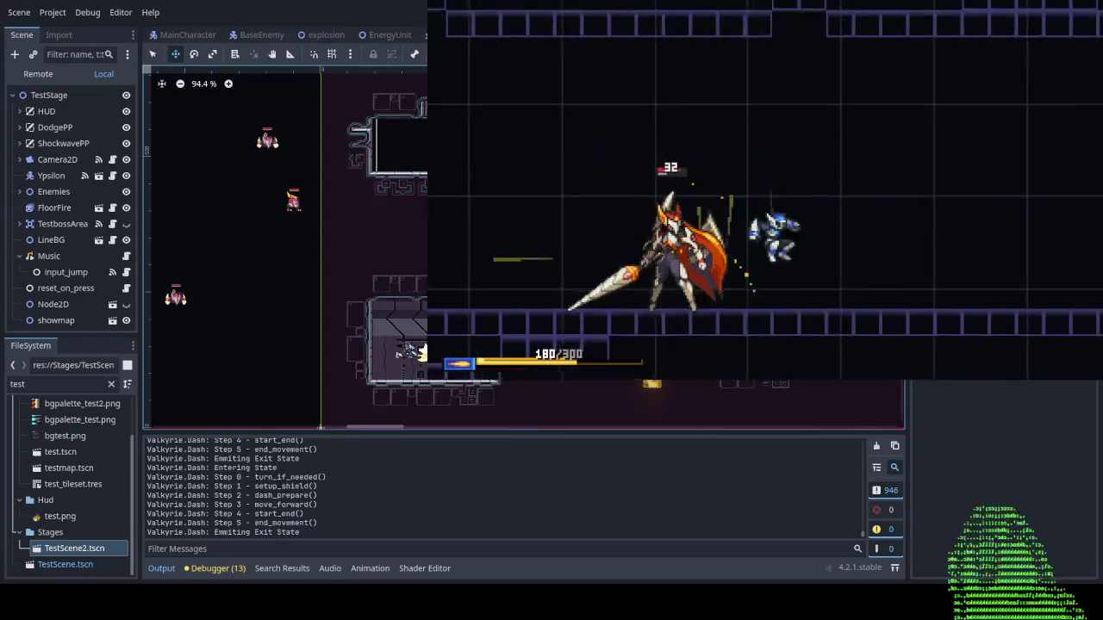
key(shift)
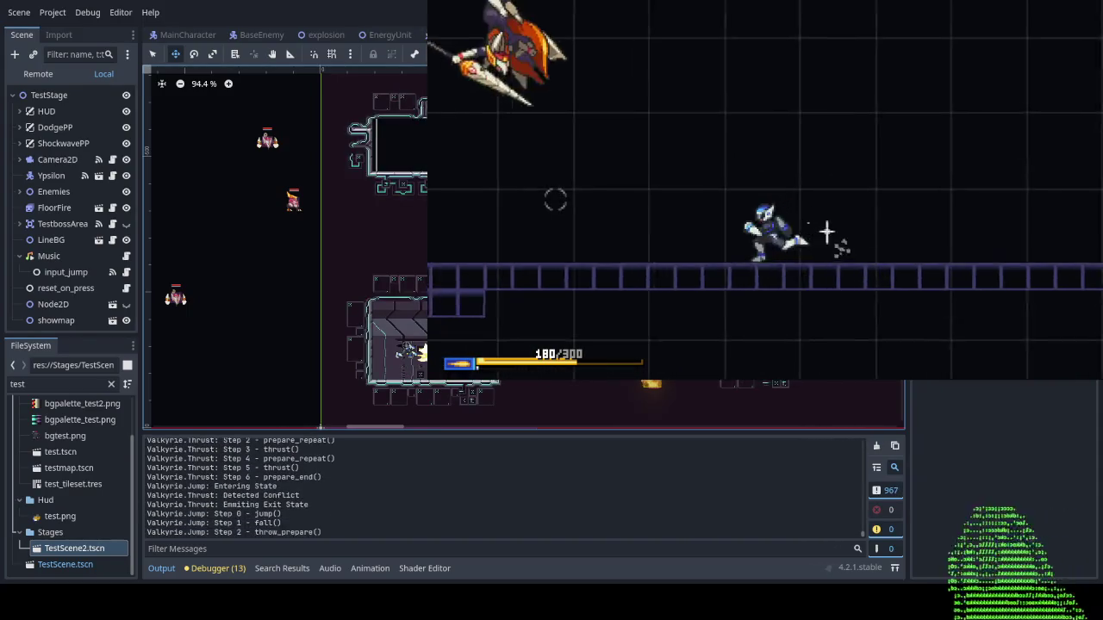
key(space)
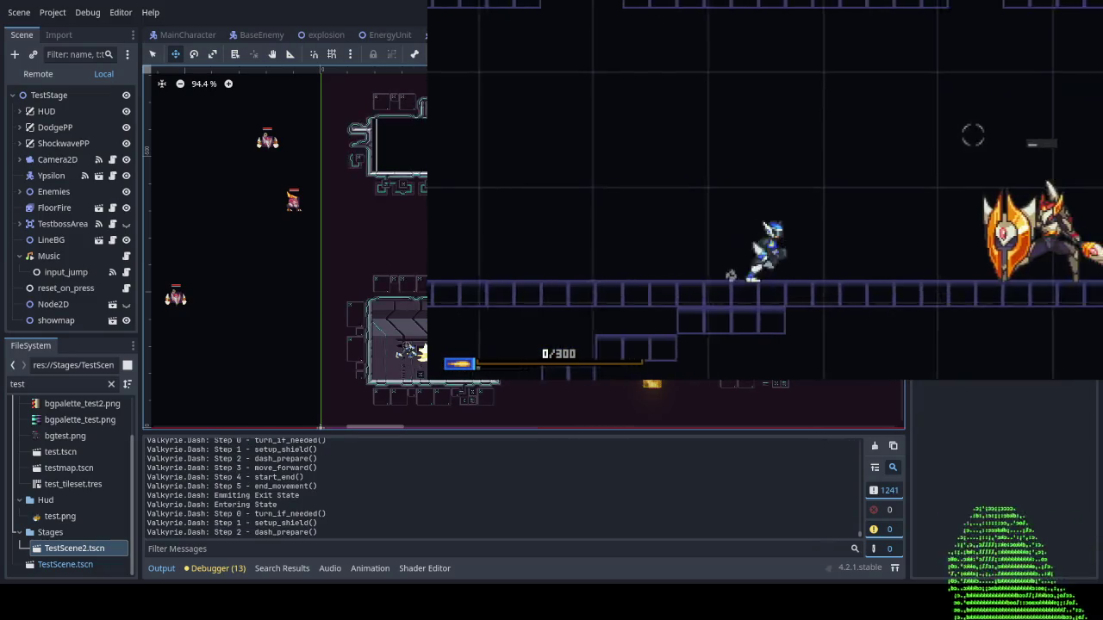
key(F8)
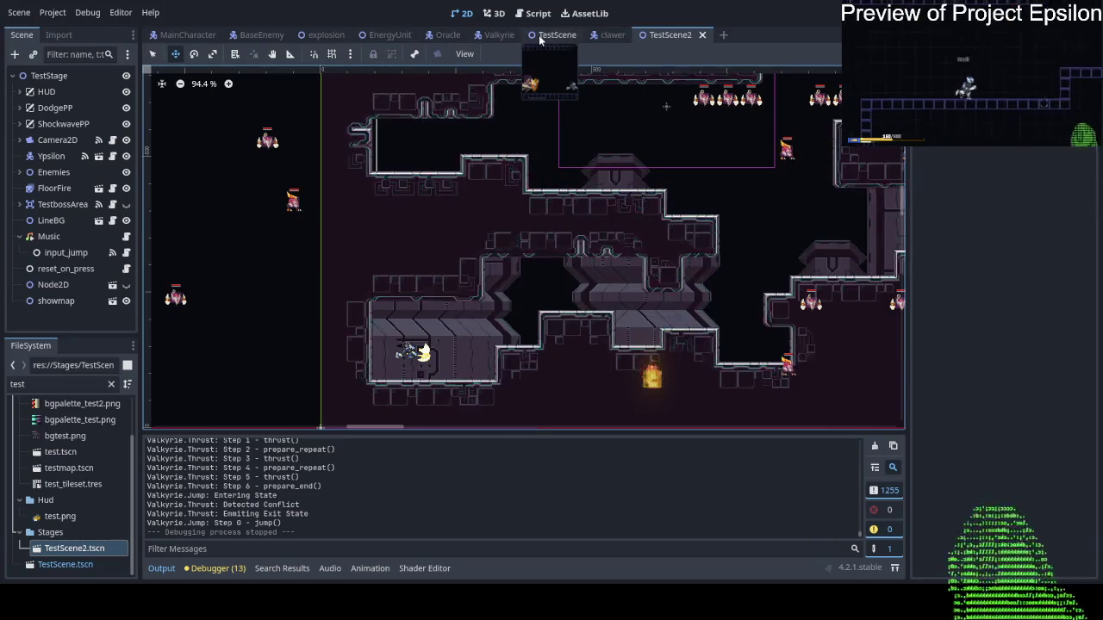
- Switch from the Valkyrie tab to the MainCharacter scene and scroll through its node tree
click(477, 35)
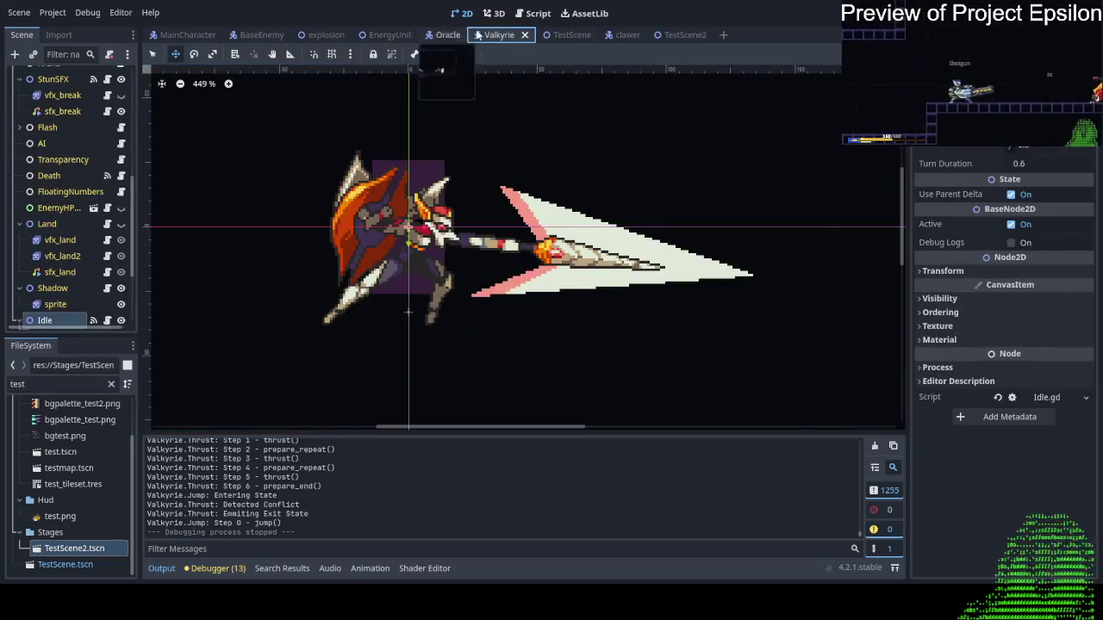
click(185, 35)
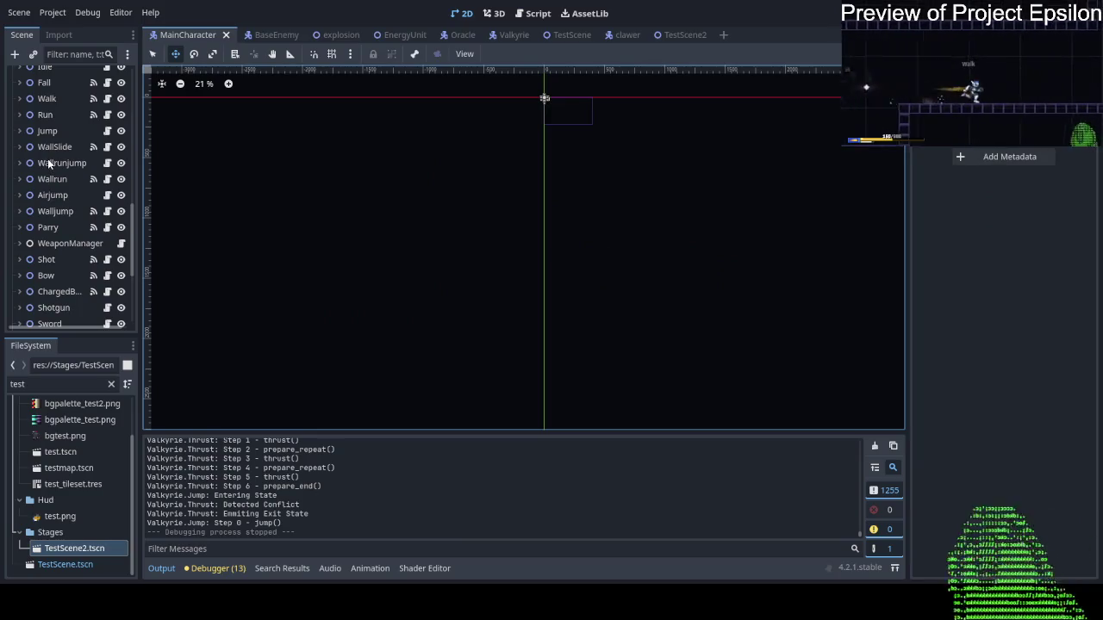
scroll(50, 208, up, 10)
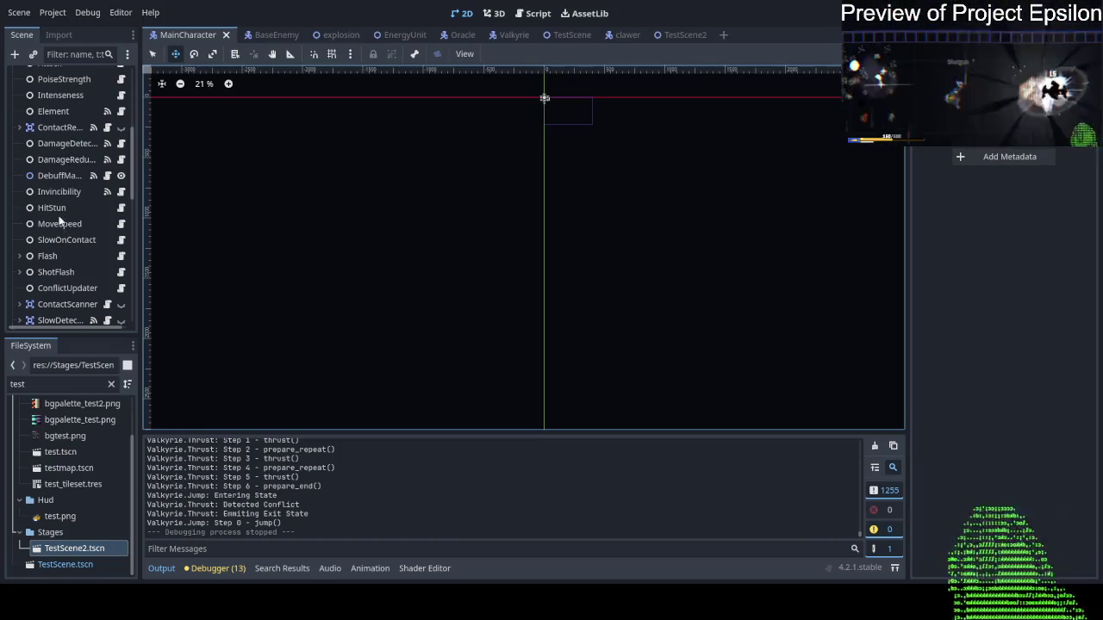
scroll(64, 215, up, 5)
scroll(61, 153, up, 1)
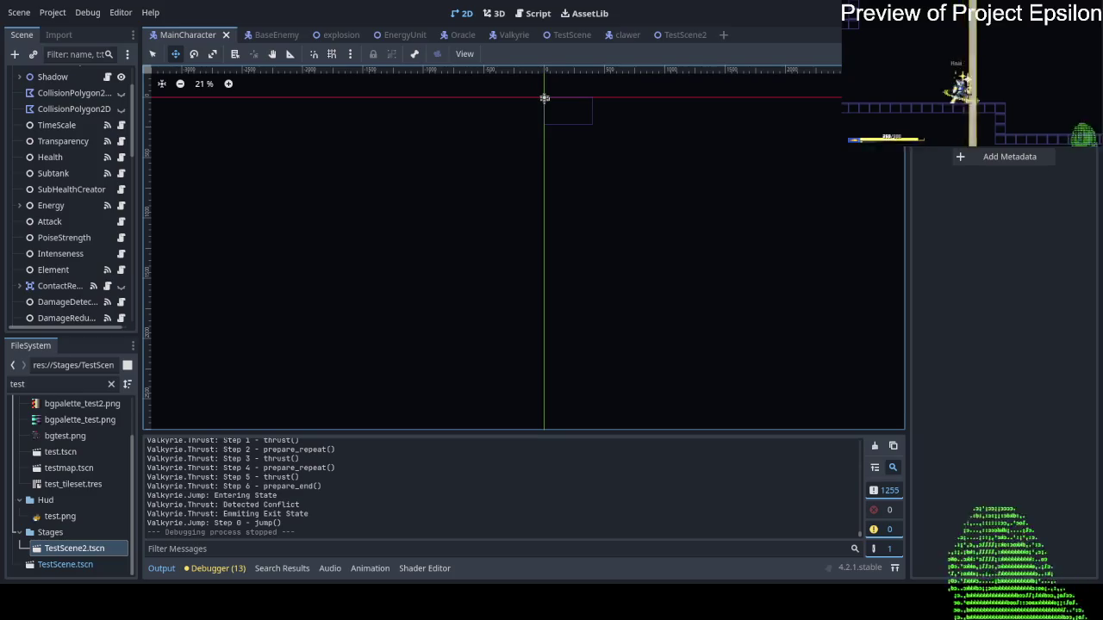
scroll(90, 82, up, 1)
scroll(61, 143, down, 2)
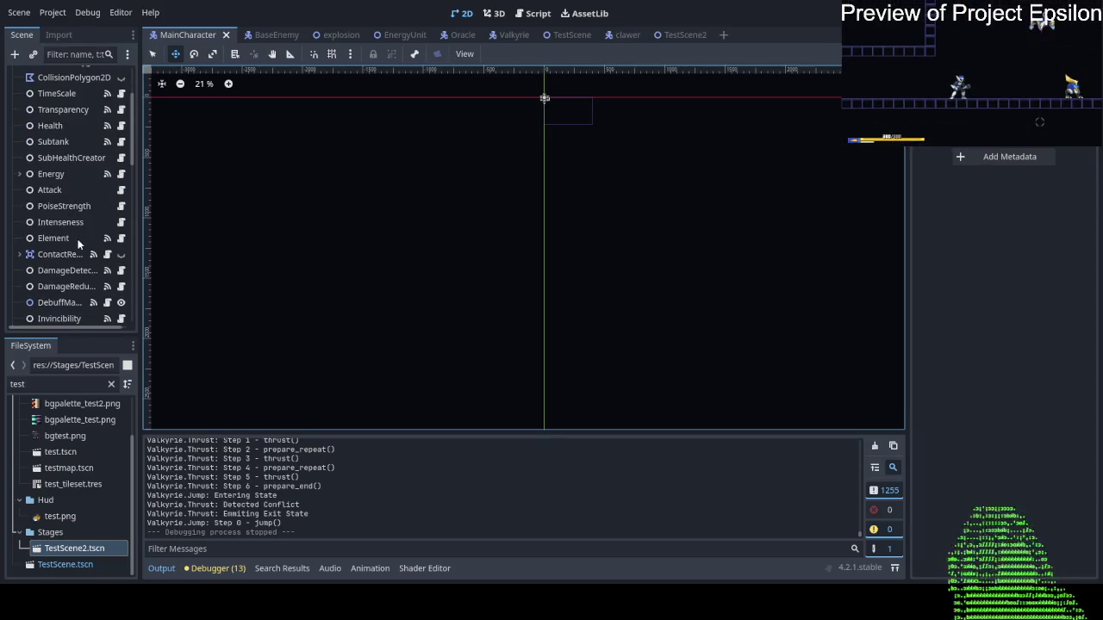
scroll(77, 243, down, 3)
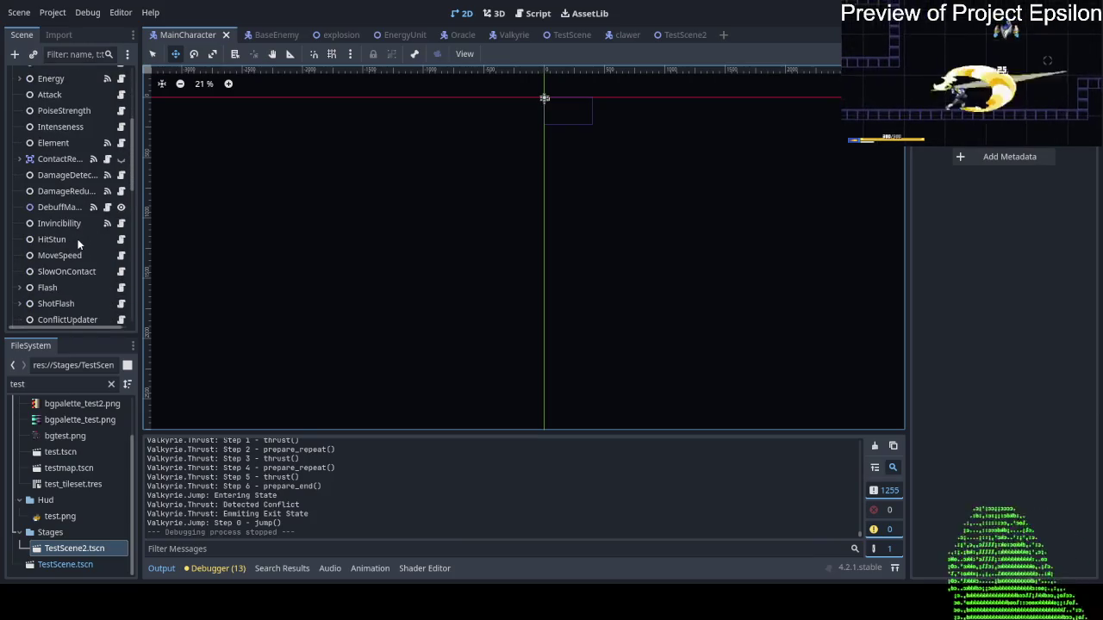
scroll(78, 243, down, 1)
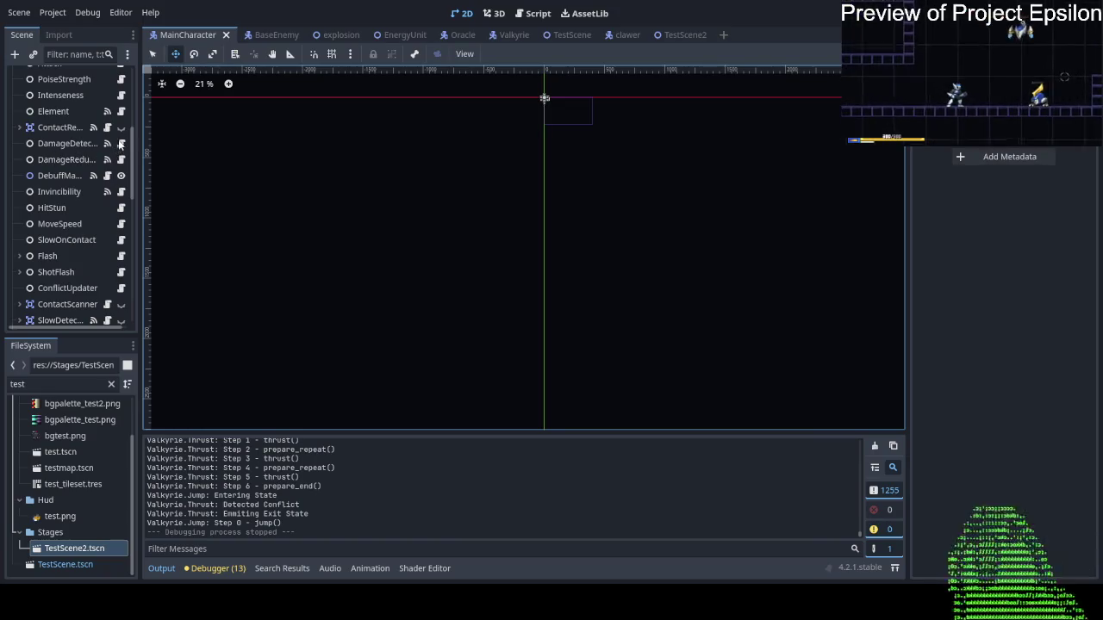
- Widen the Scene dock and select the SlowOnContact node to show its properties
drag(140, 142, 183, 142)
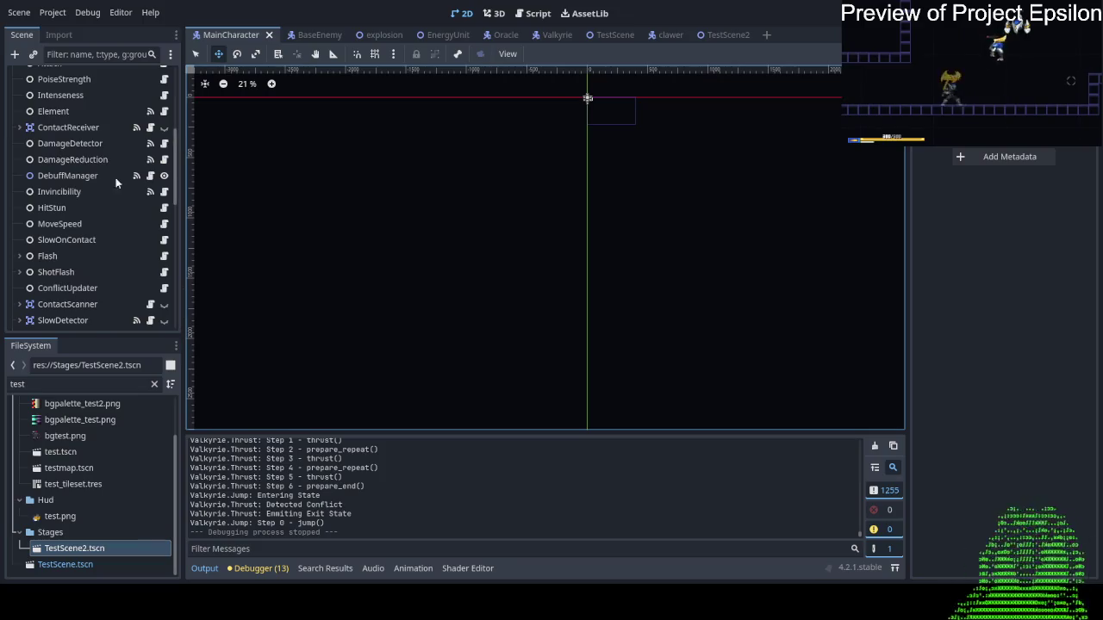
click(64, 239)
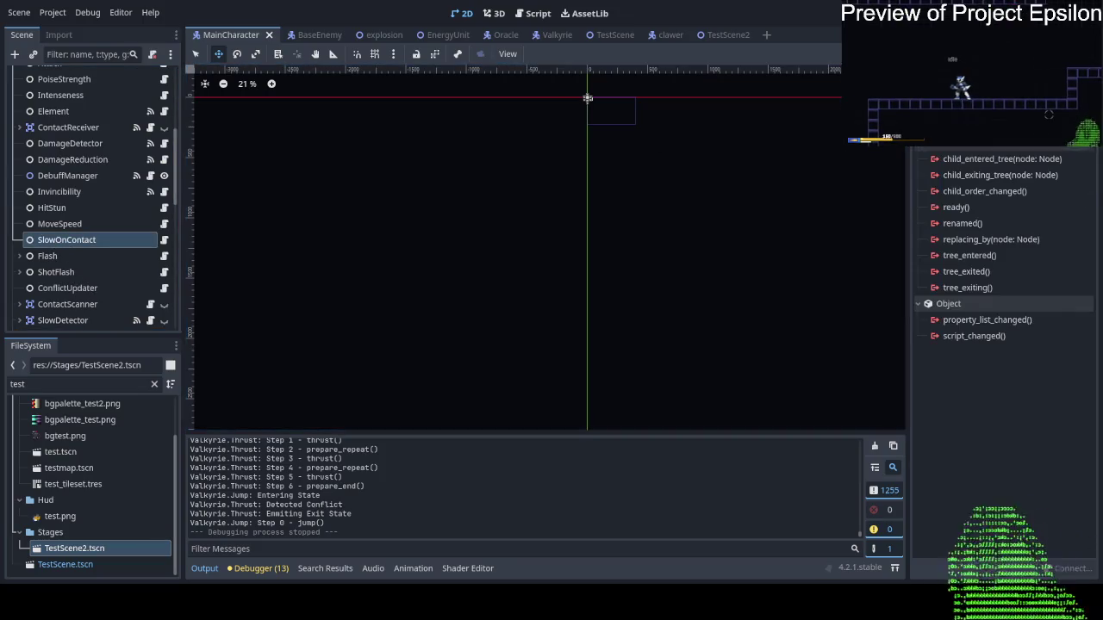
click(937, 34)
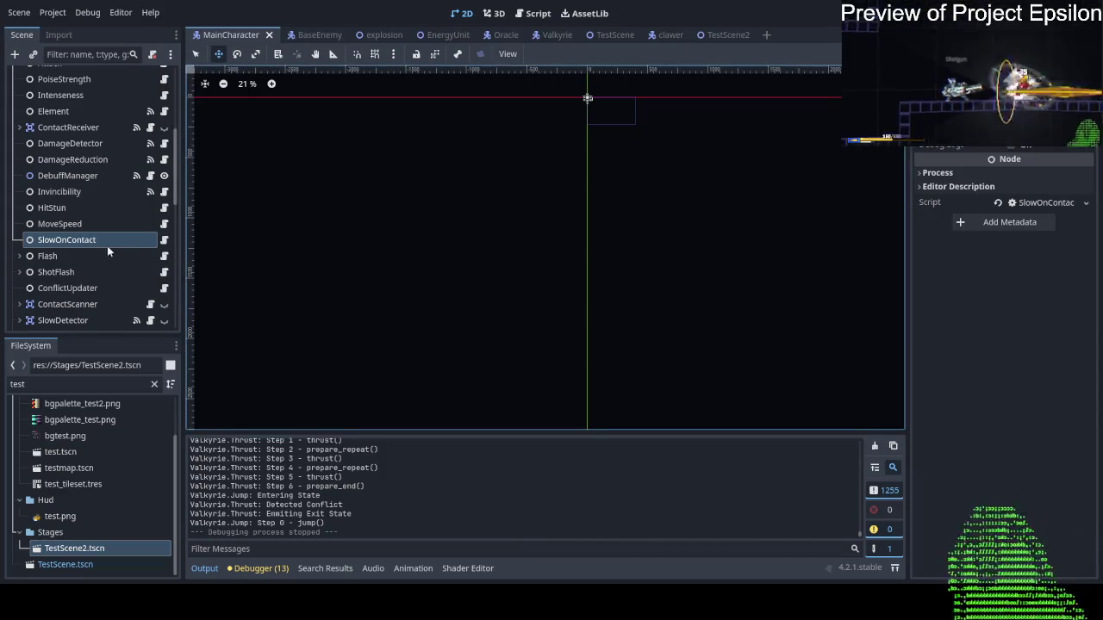
- Open SlowOnContact.gd and delete the 'pass' placeholders from the stayed, ended and received functions
click(165, 240)
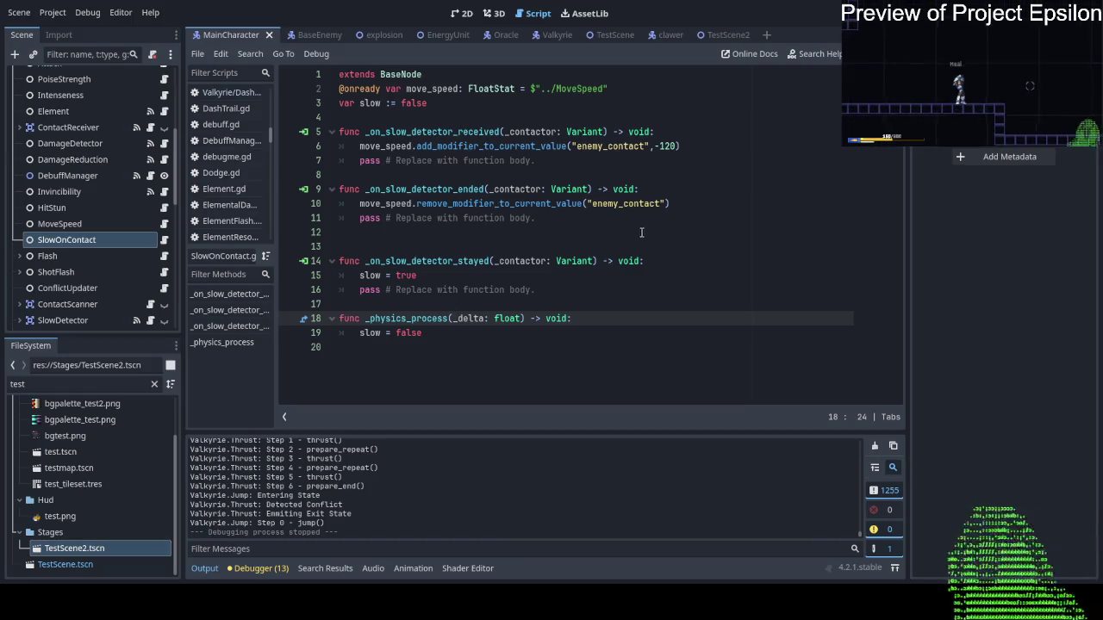
drag(567, 290, 560, 279)
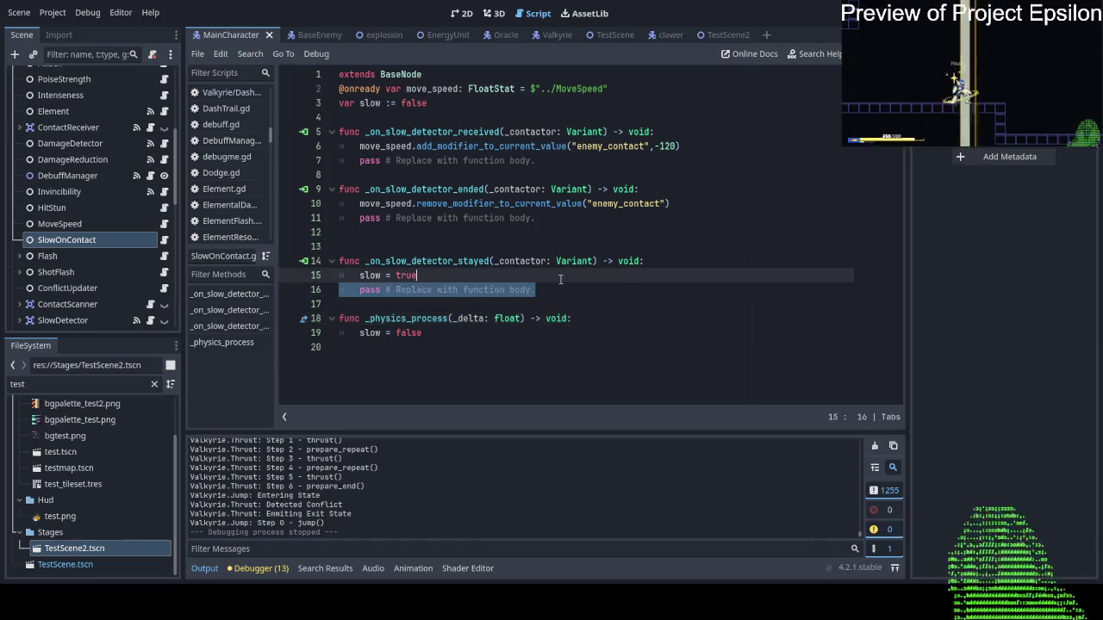
key(BackSpace)
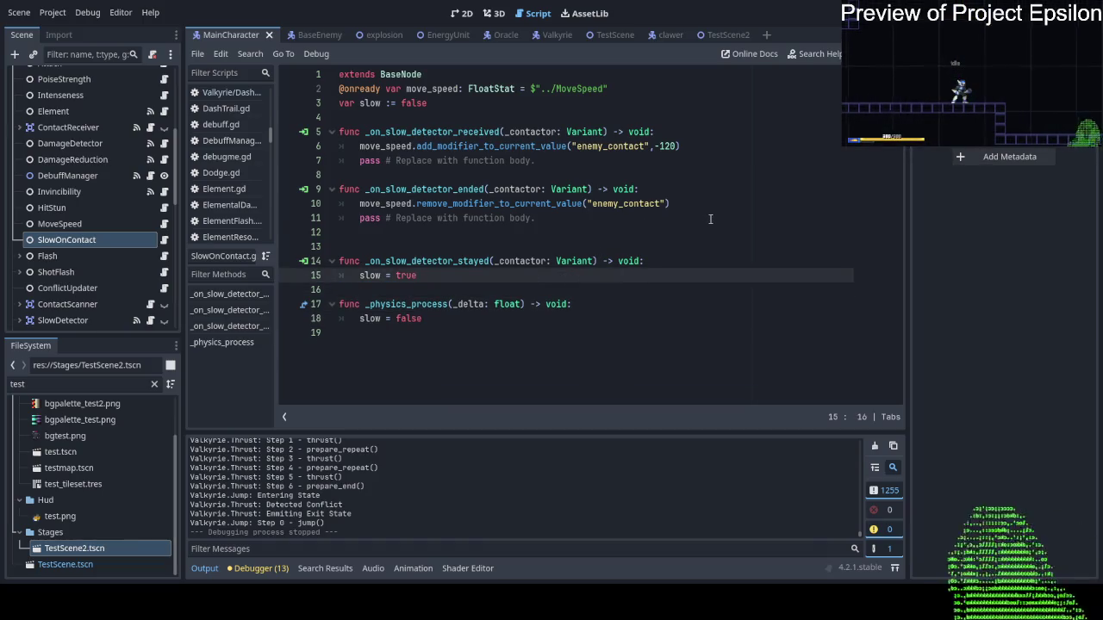
drag(709, 219, 714, 211)
key(BackSpace)
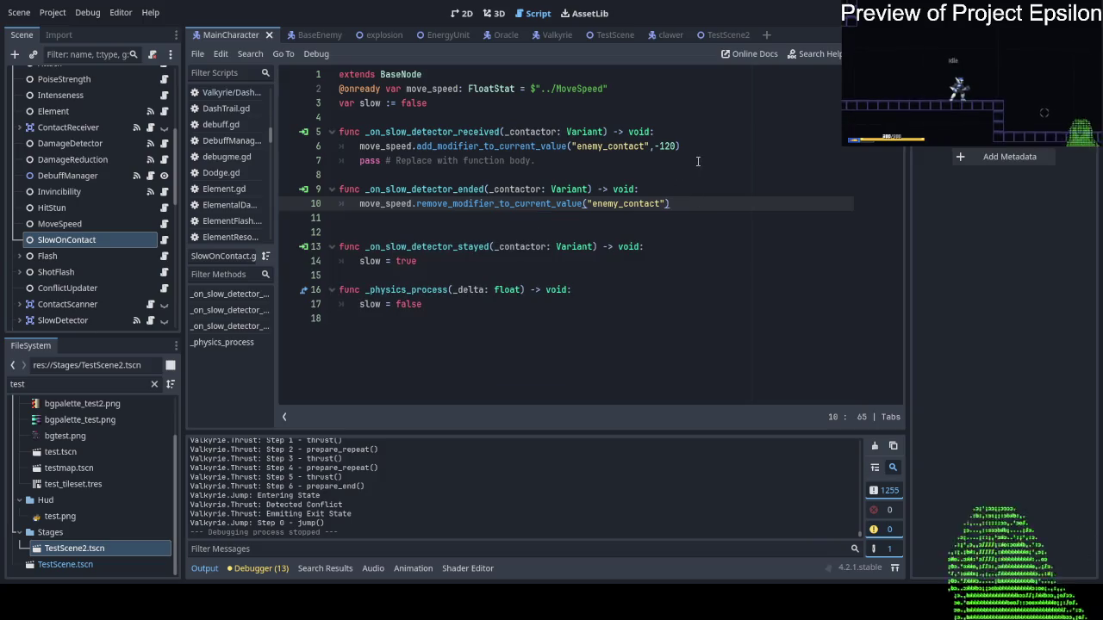
click(697, 161)
drag(700, 156, 701, 146)
key(BackSpace)
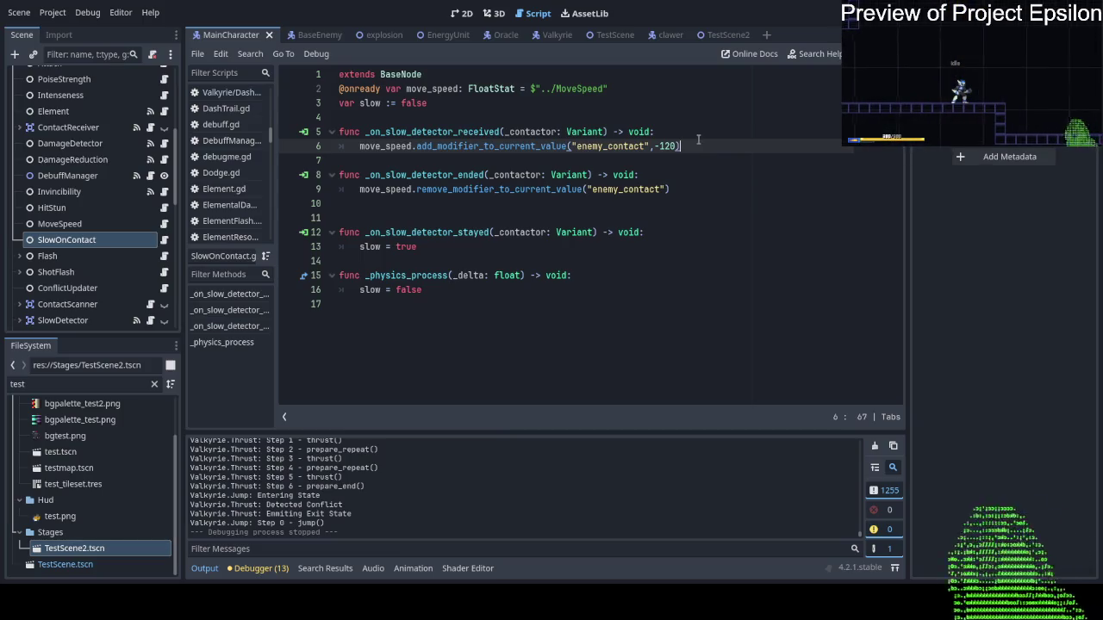
click(616, 118)
- Add the variable 'var bullettime := false' below the existing variables
key(Return)
key(Return)
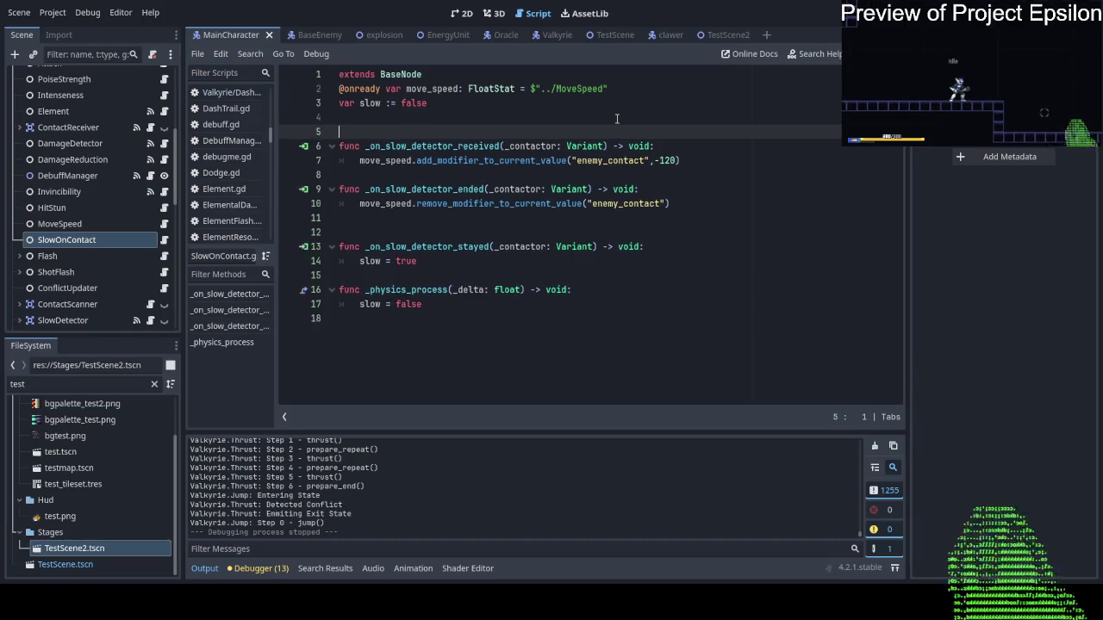
key(Up)
key(Up)
text(r )
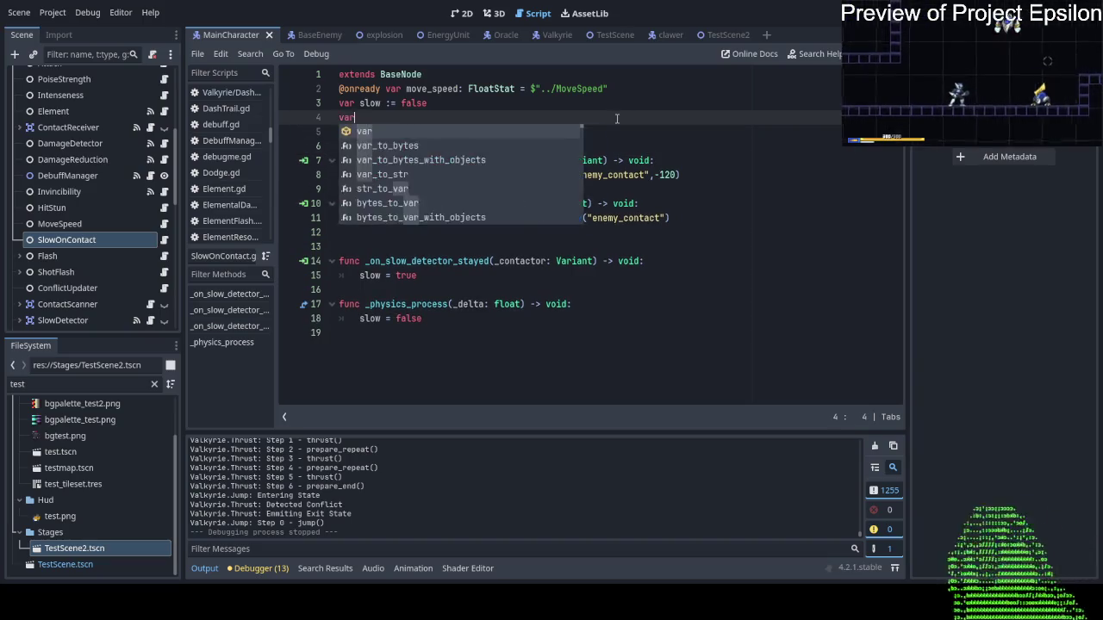
text(bullettime :)
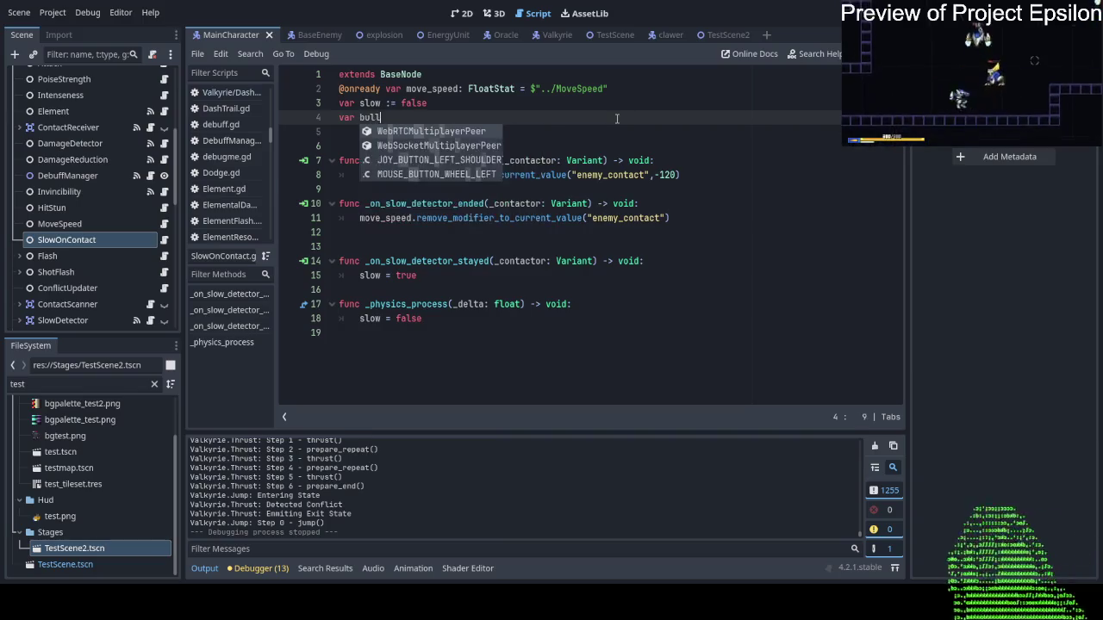
text(= false)
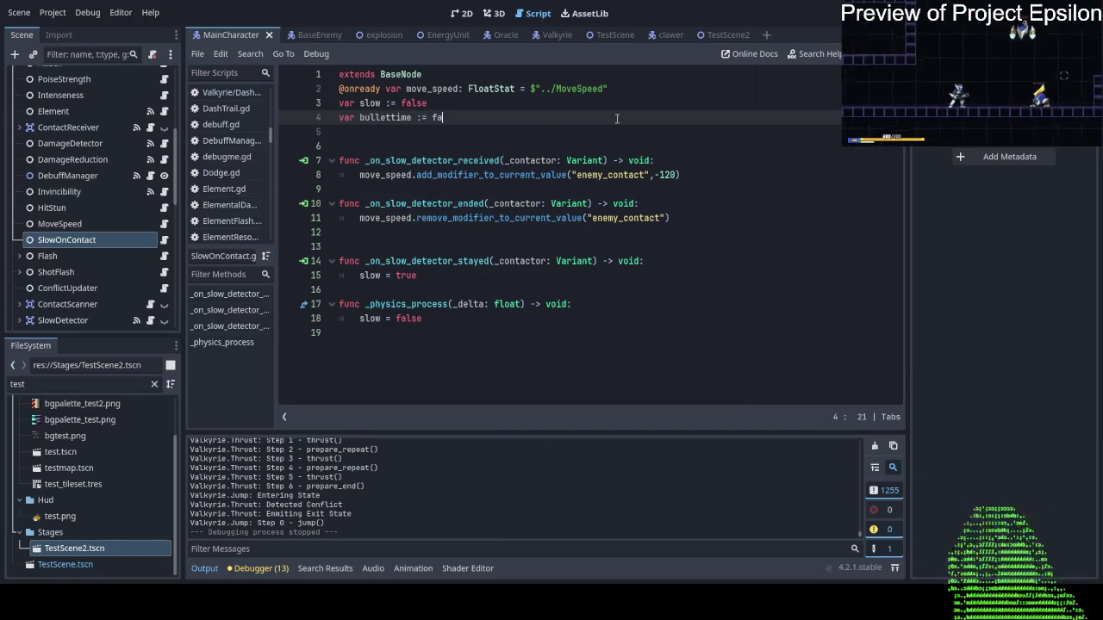
key(Escape)
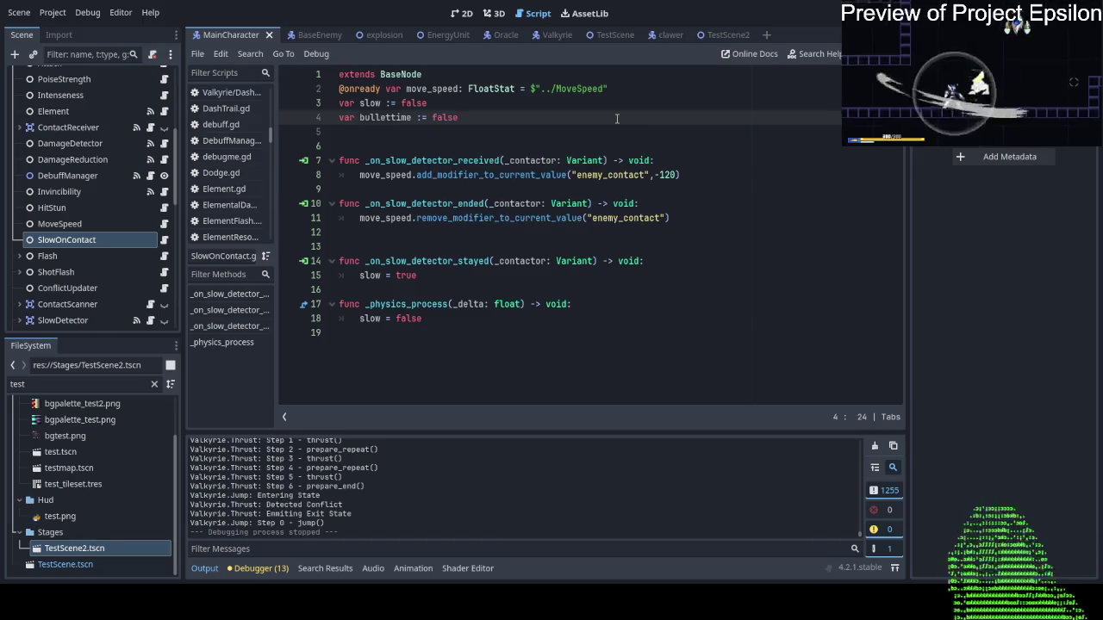
key(Down)
key(Return)
- Add a _ready() function containing TimeScale.bullet_time_started
text(func _re)
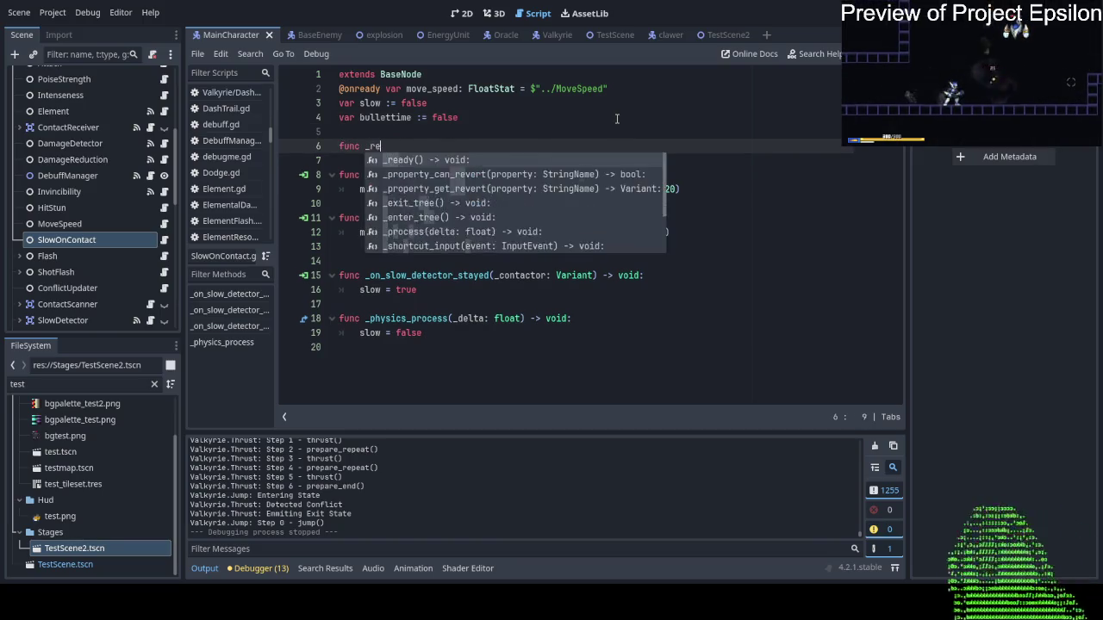
key(Return)
key(Return)
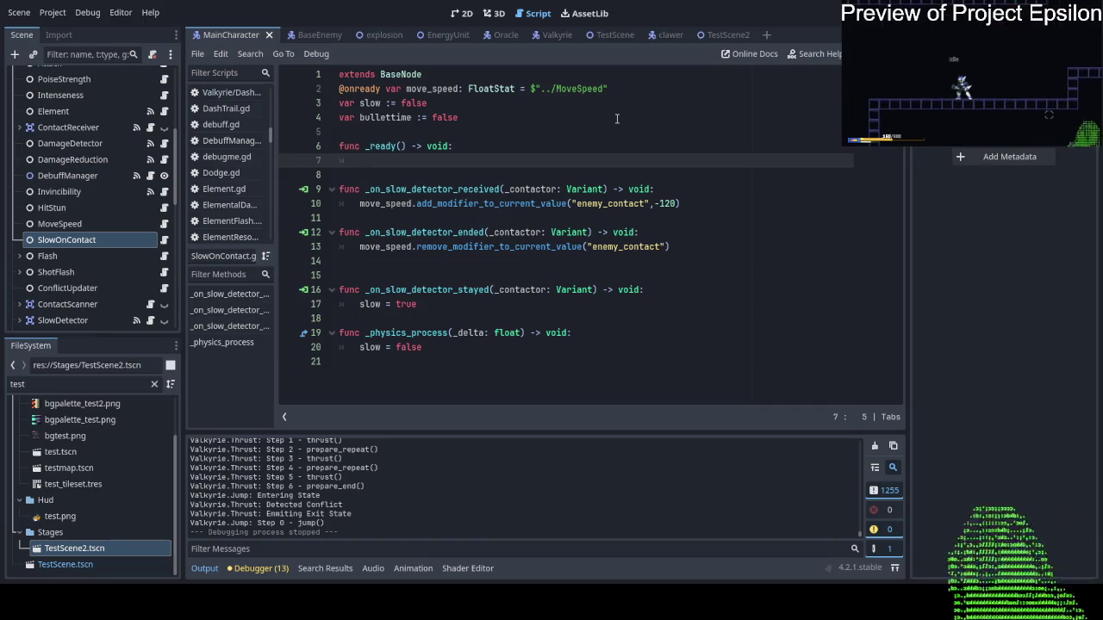
text(Times)
key(Return)
text(.bullettime)
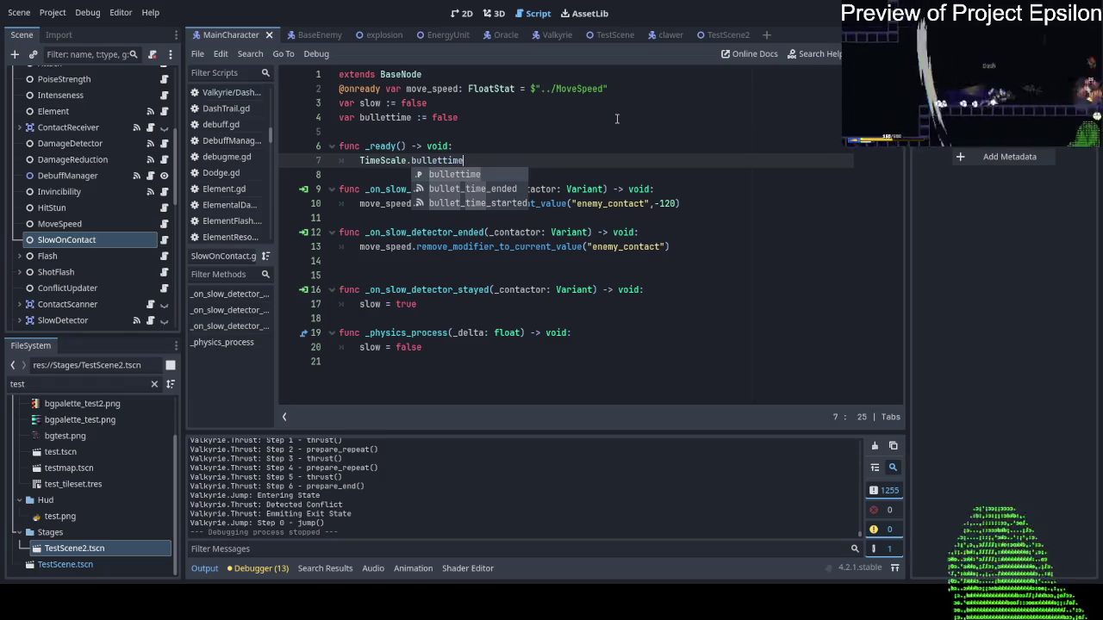
key(Down)
key(Down)
key(Return)
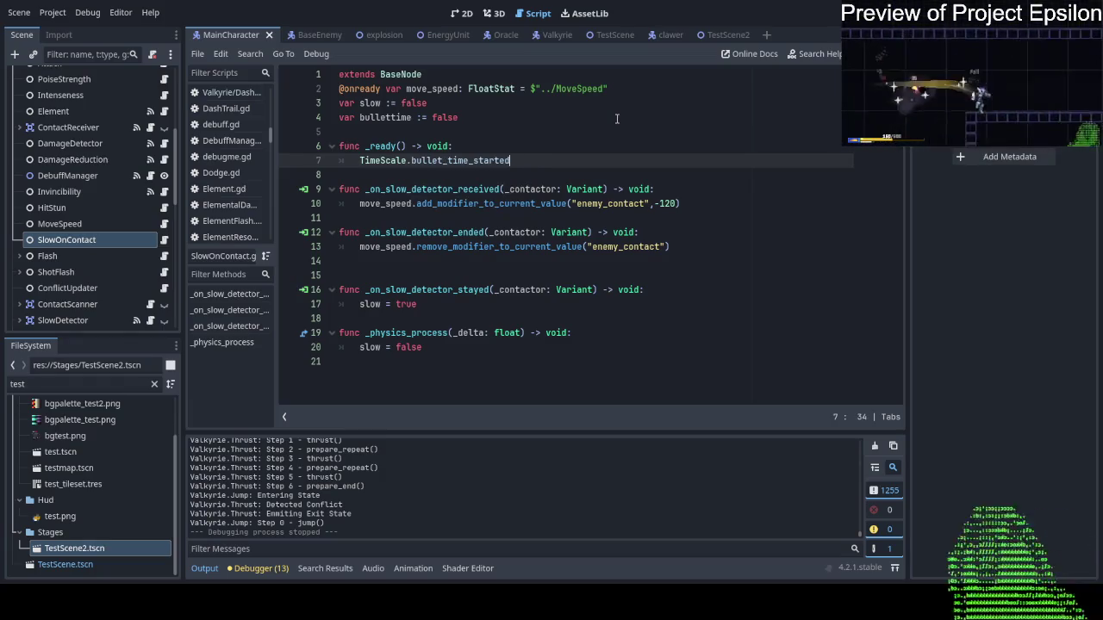
key(Return)
key(Return)
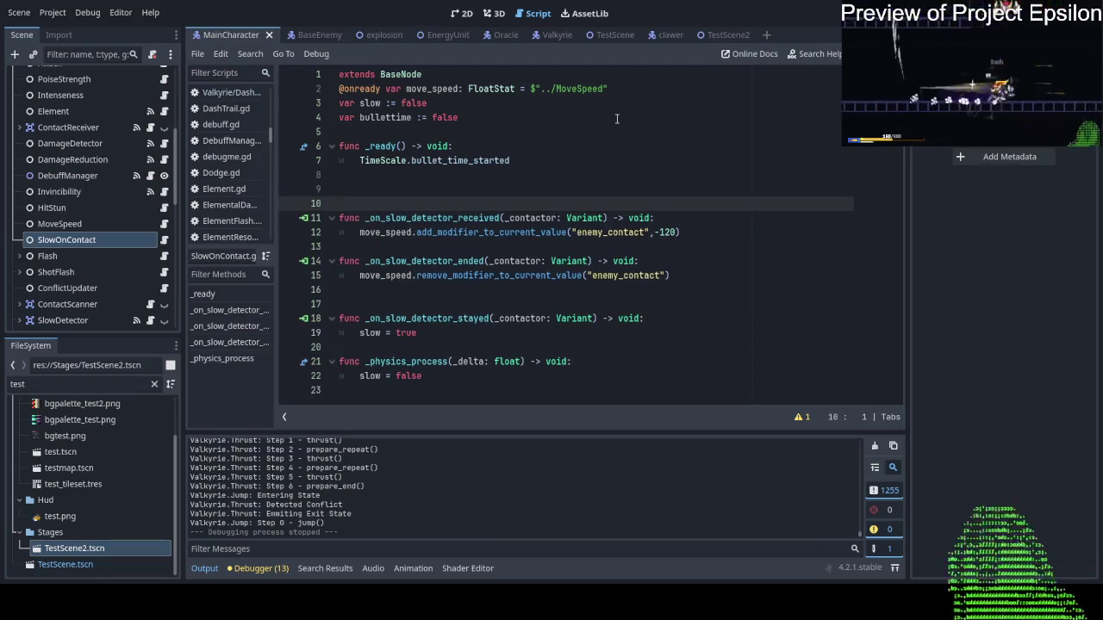
key(BackSpace)
- Write an _on_bullettime_started(_d) handler with a pass body
text(func _)
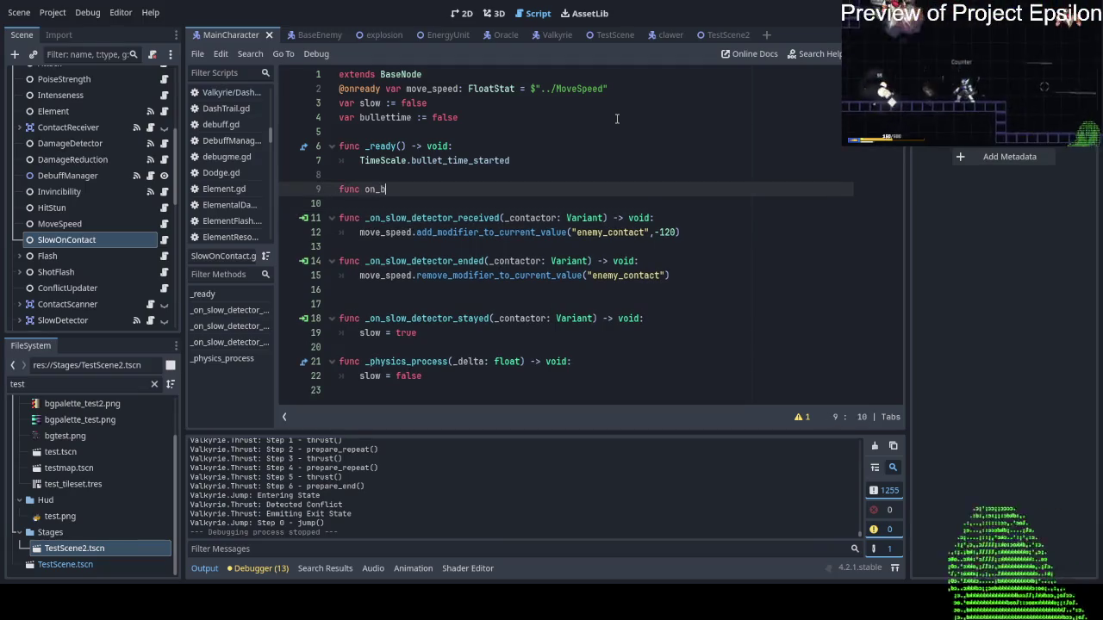
text(on_bull)
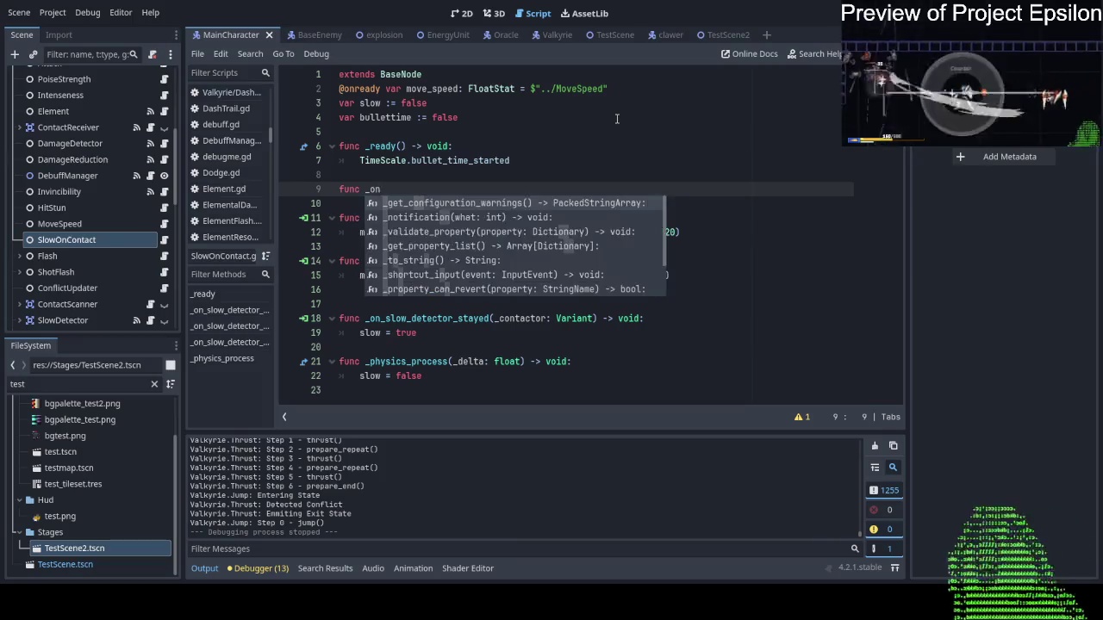
text(ettime_)
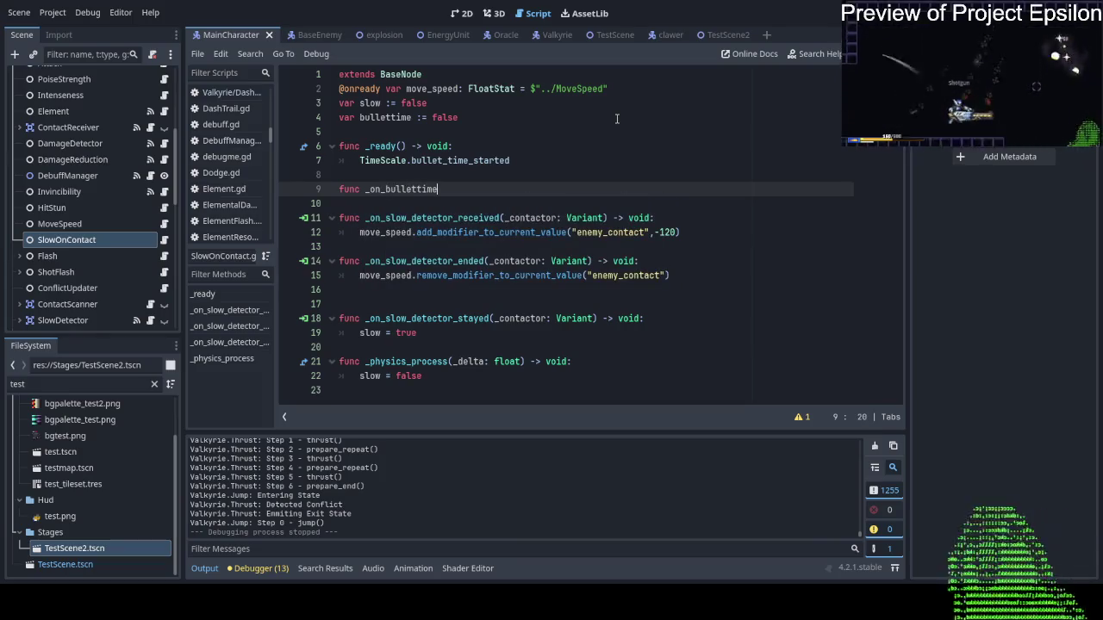
text(started():)
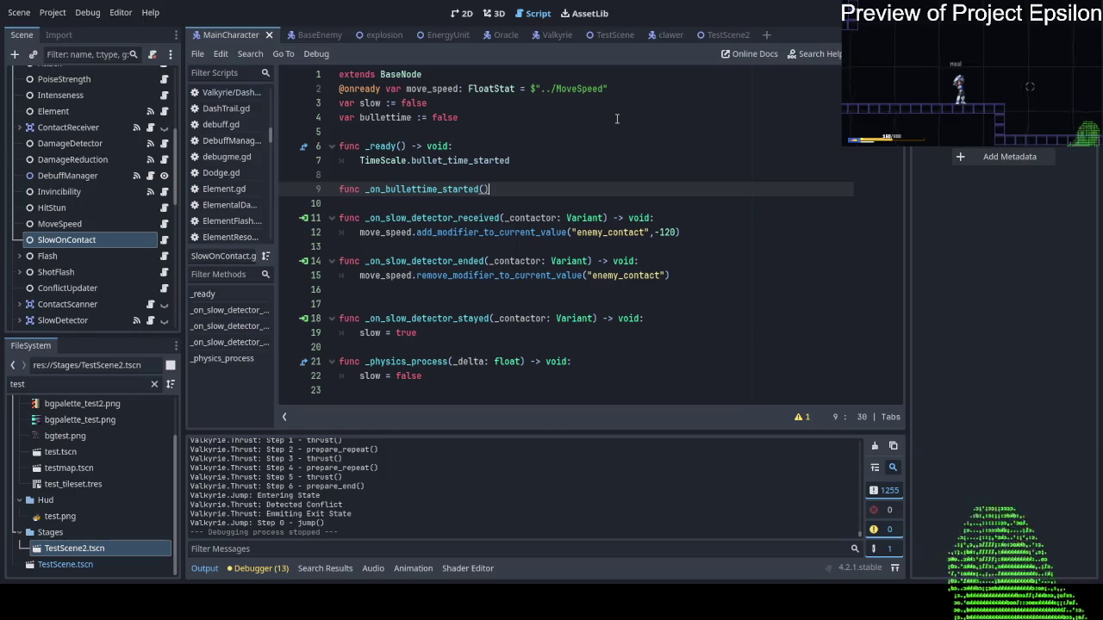
key(Return)
text(pass)
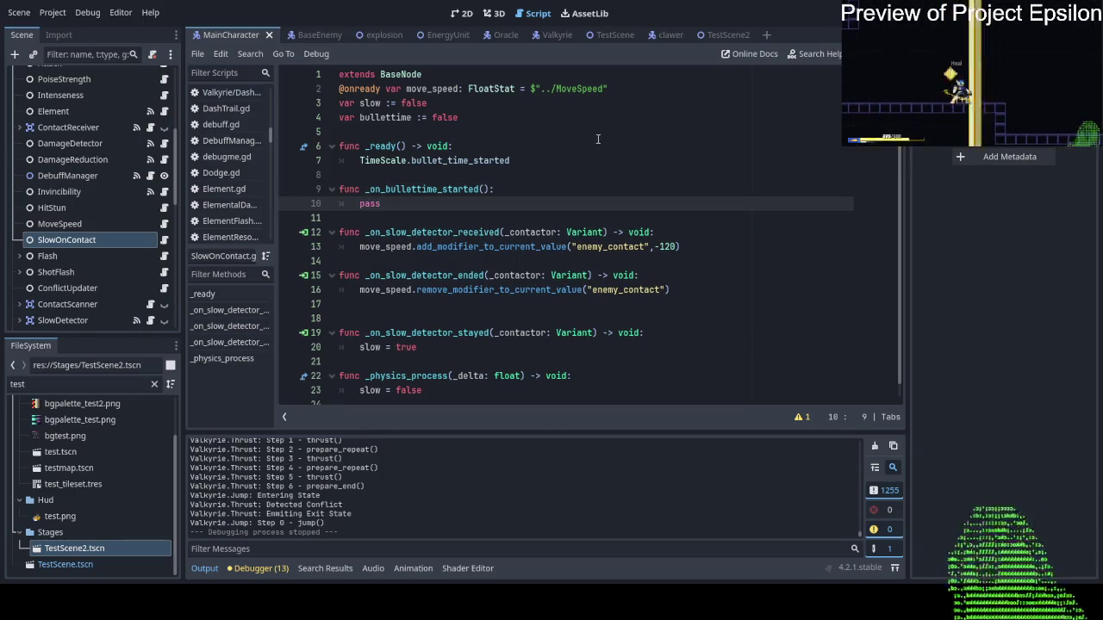
click(482, 190)
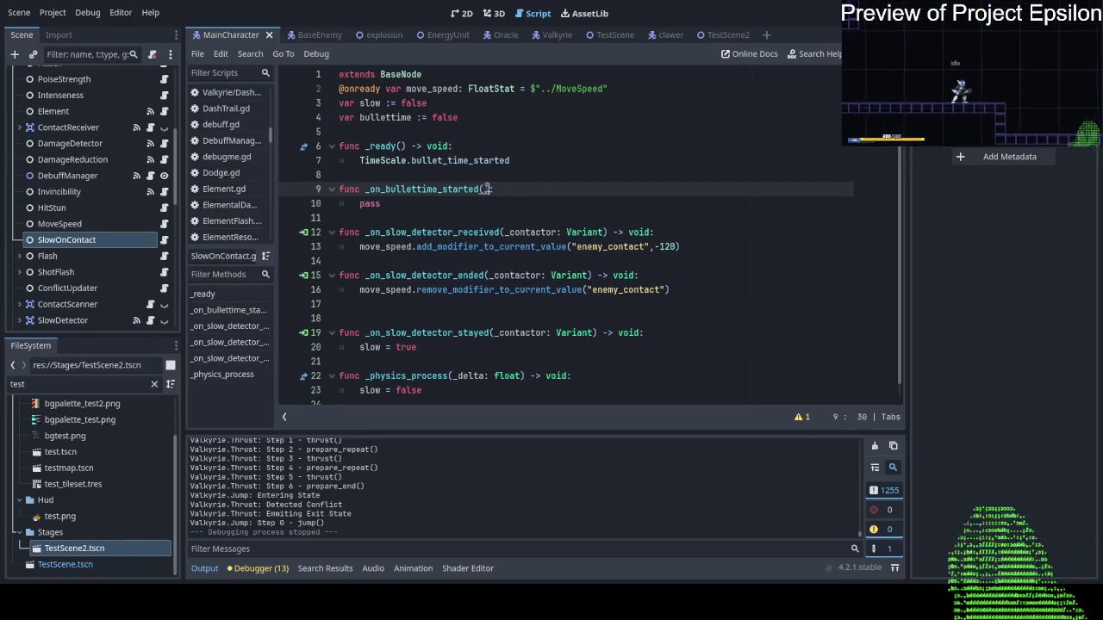
text(_d)
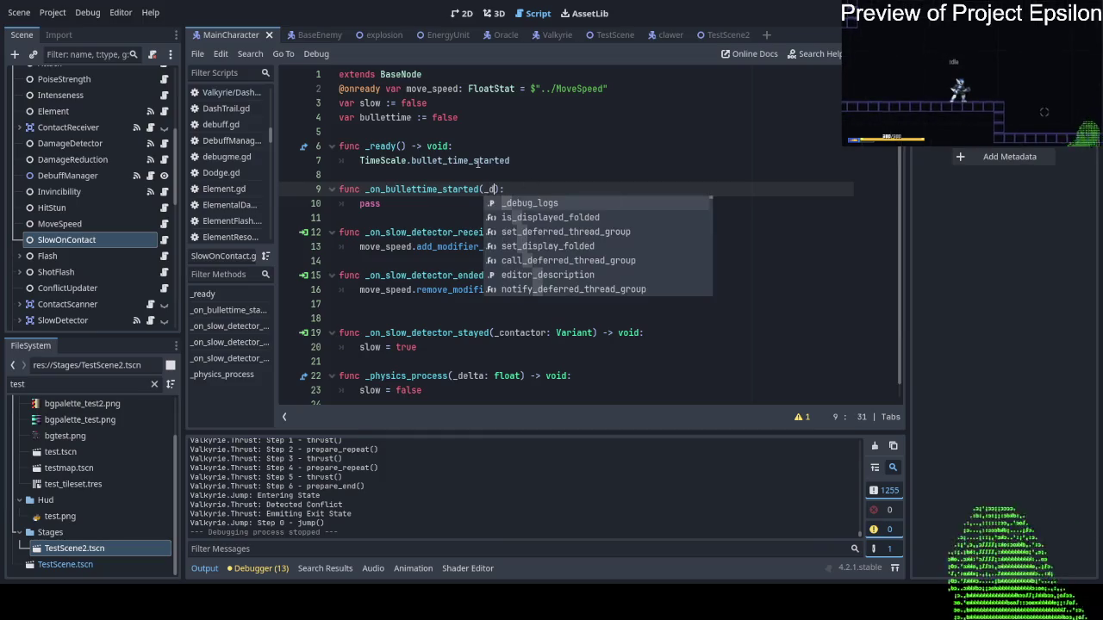
click(461, 163)
- Duplicate the started handler and rename the copy to _on_bullettime_ended
triple_click(448, 189)
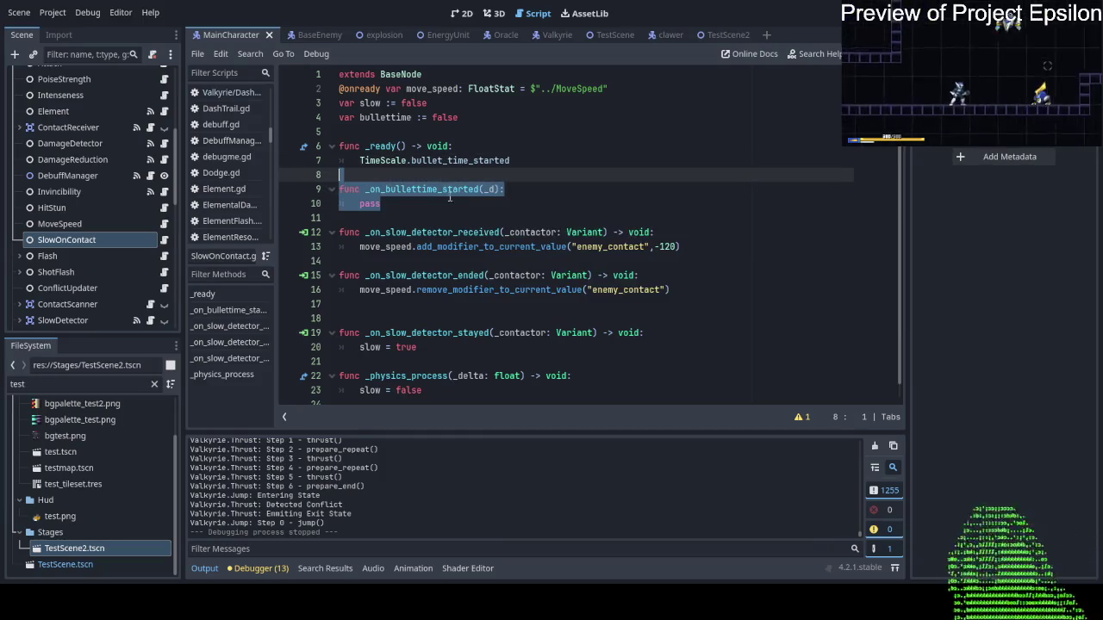
click(453, 209)
text(func _on_bullettime_started(_d): 	pass)
drag(443, 222, 479, 221)
text(ended)
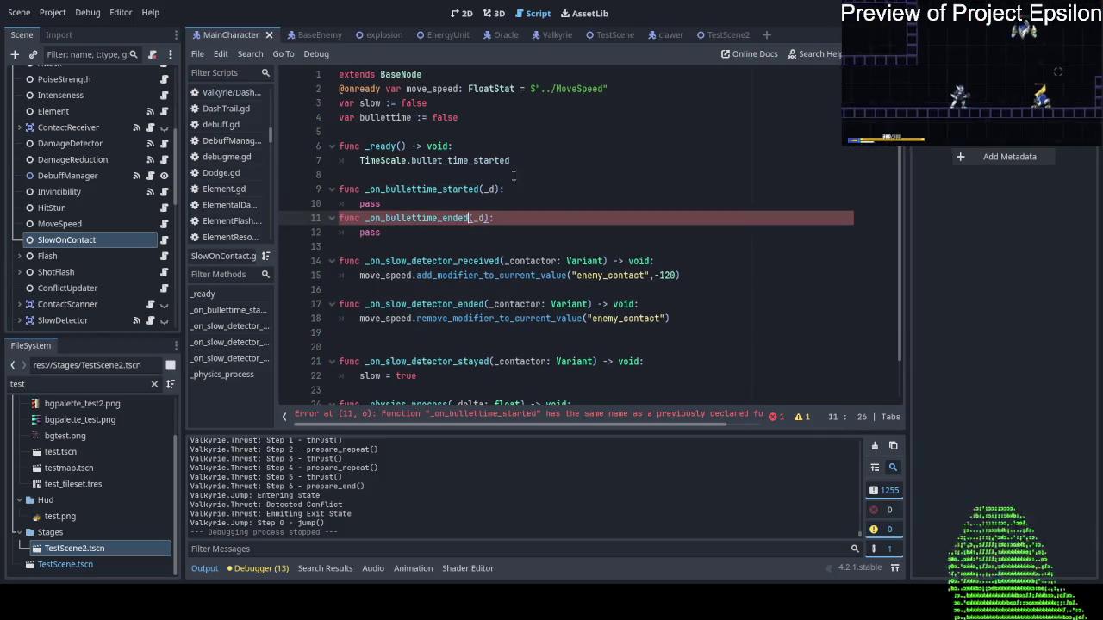
- Set bullettime to false in the ended handler and true in the started handler
double_click(395, 121)
key(ctrl+c)
click(515, 222)
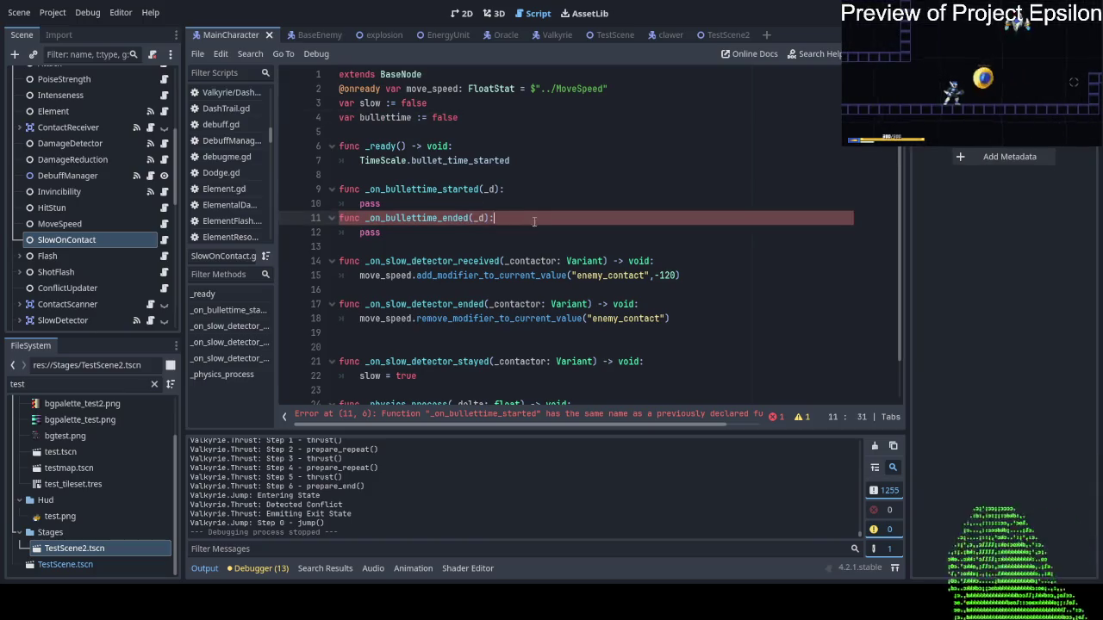
key(Return)
key(ctrl+v)
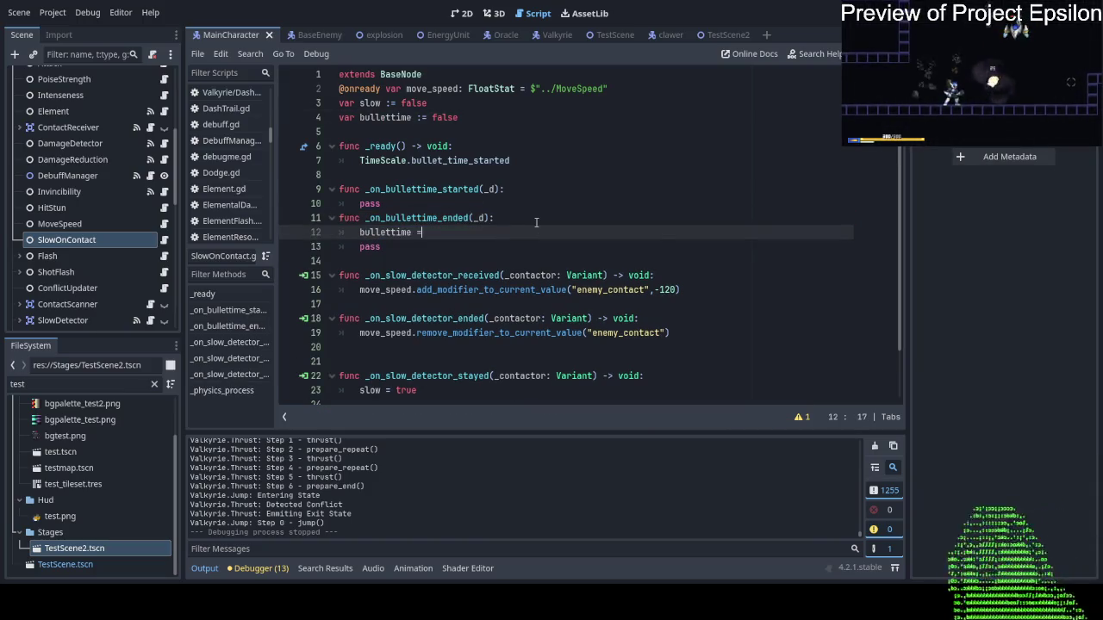
text(false)
click(553, 189)
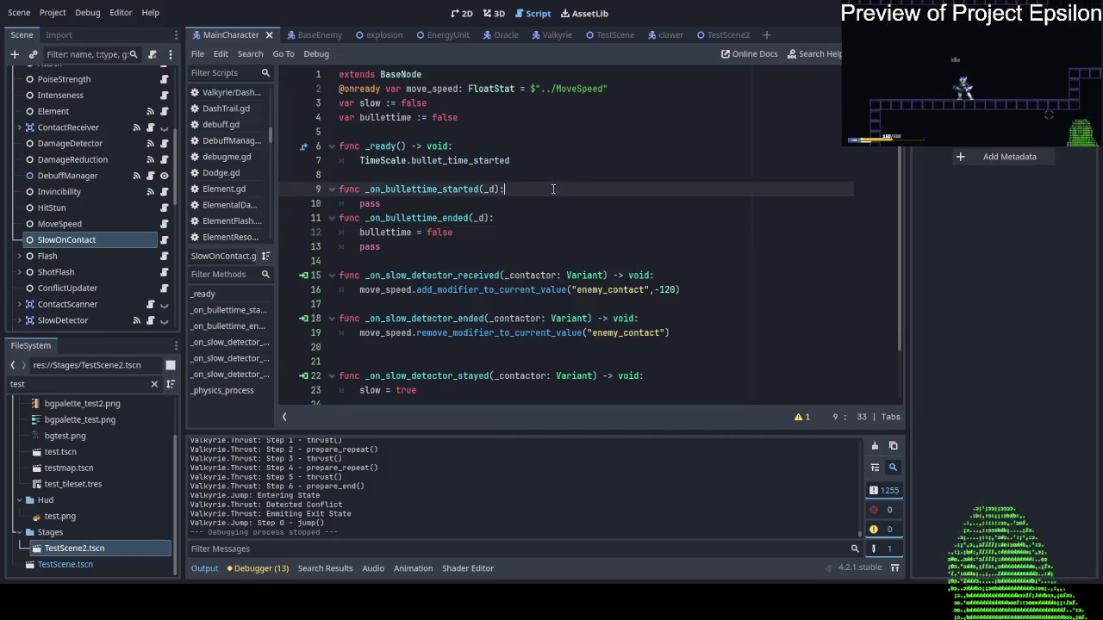
key(Return)
key(ctrl+v)
text(true)
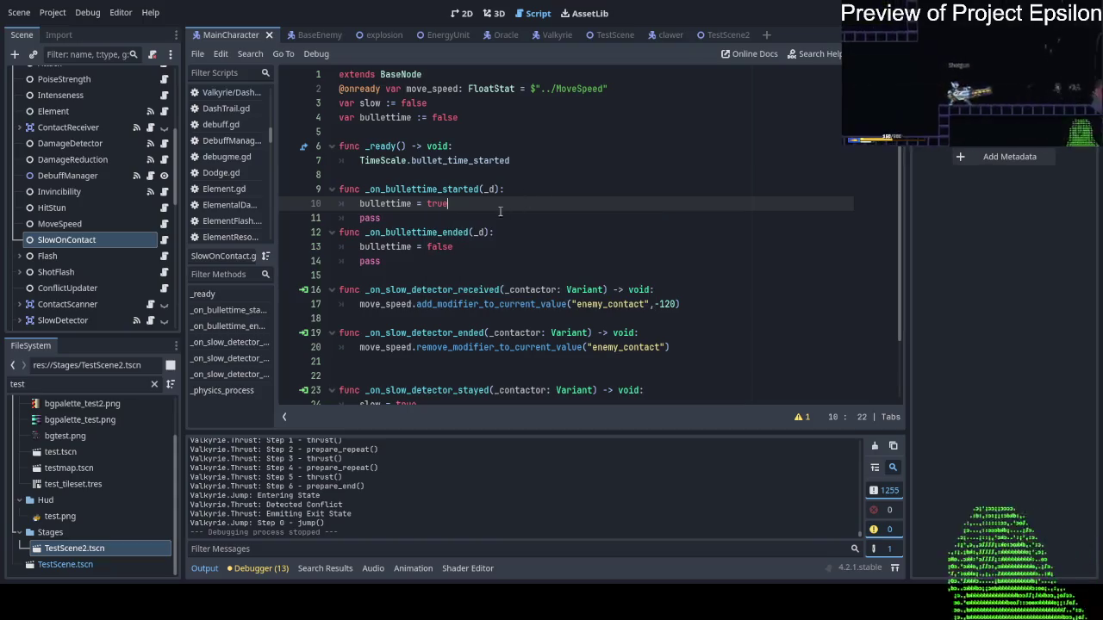
- Remove the _d parameter from _on_bullettime_ended and return to the TimeScale line
click(487, 227)
key(BackSpace)
key(BackSpace)
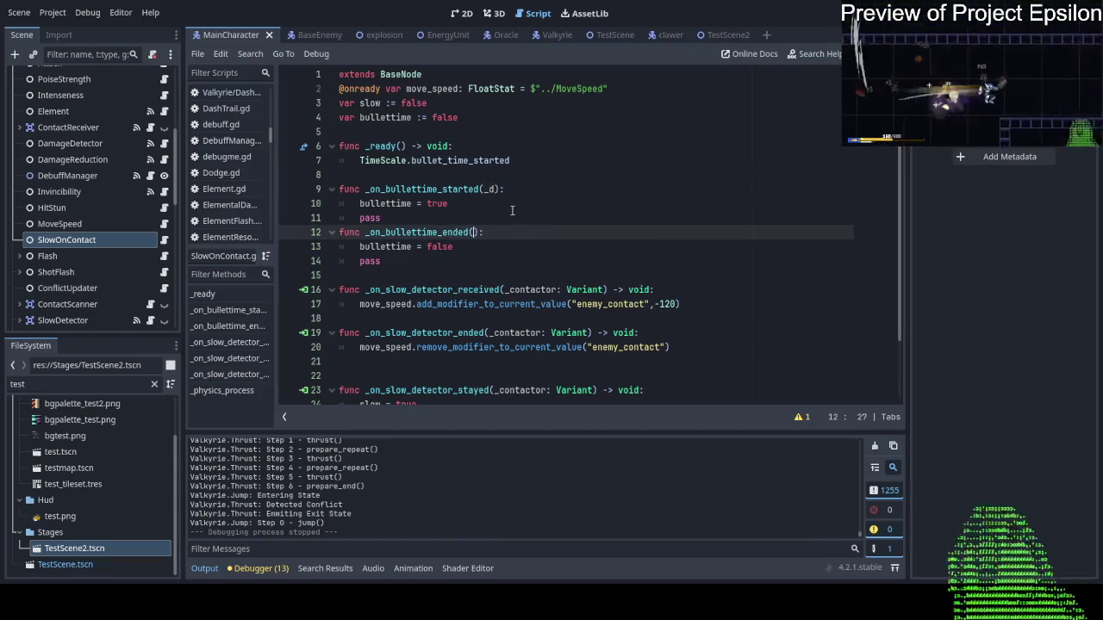
click(539, 149)
click(531, 158)
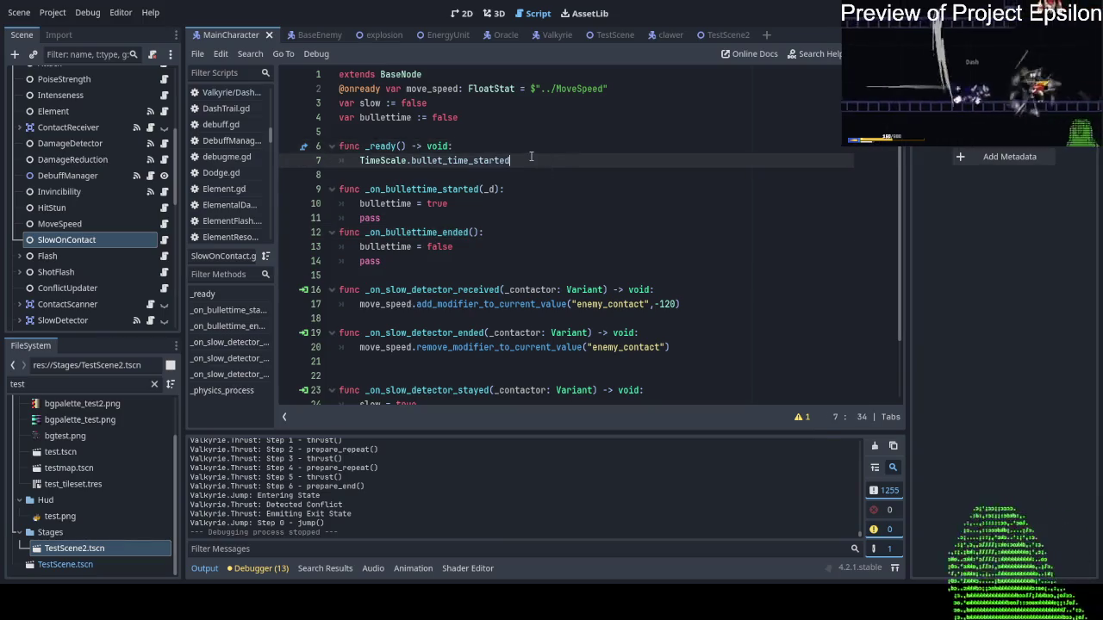
- Connect TimeScale.bullet_time_started to _on_bullettime_started in _ready()
text(.conn)
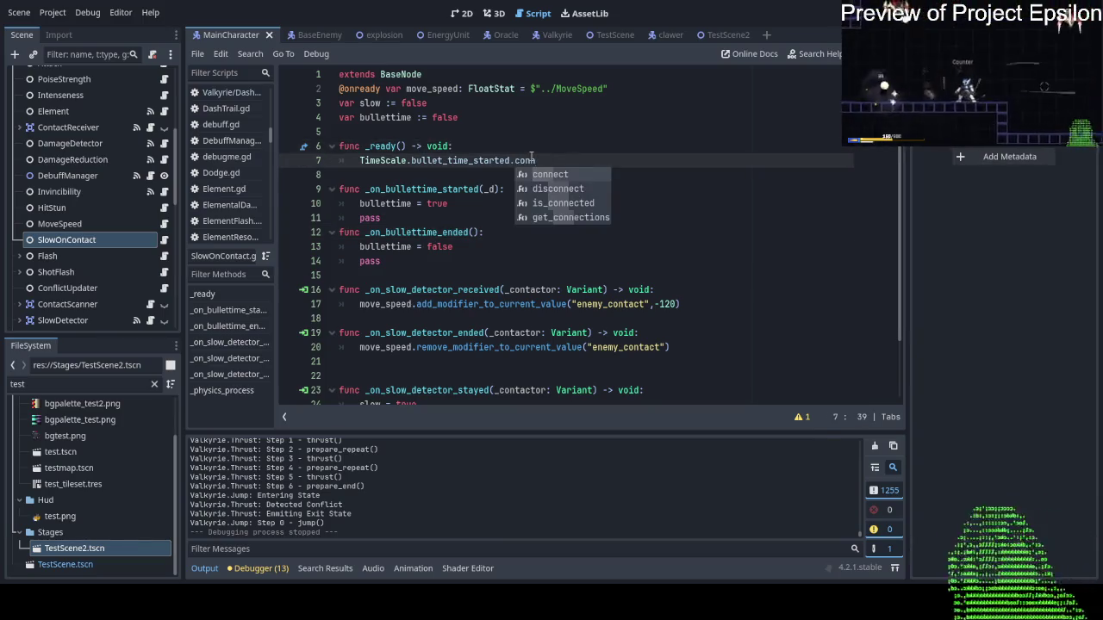
key(Return)
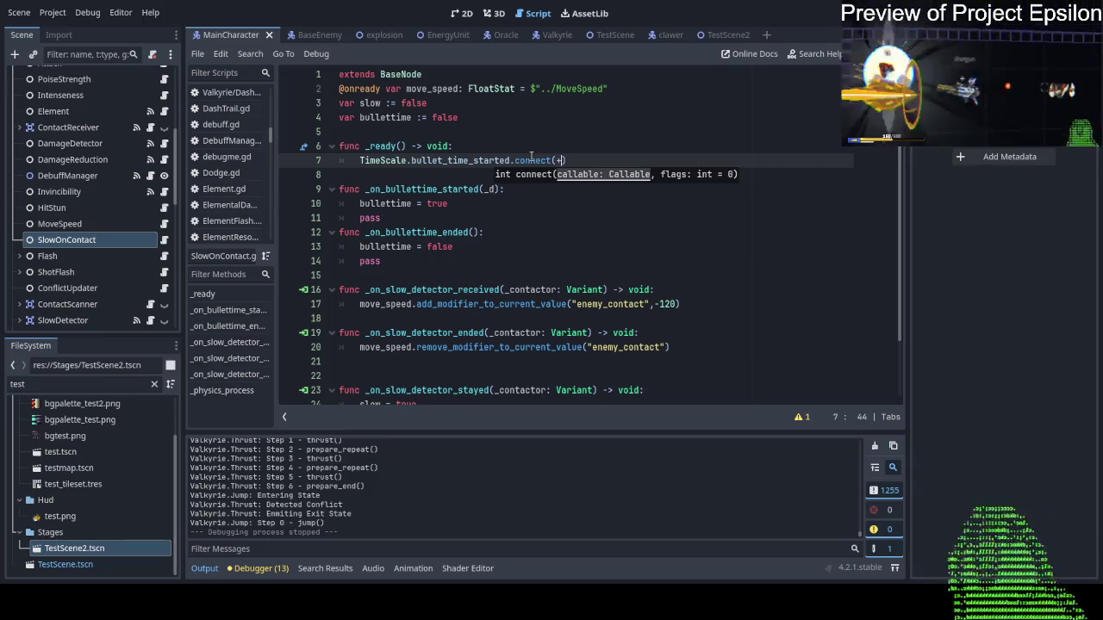
key(Escape)
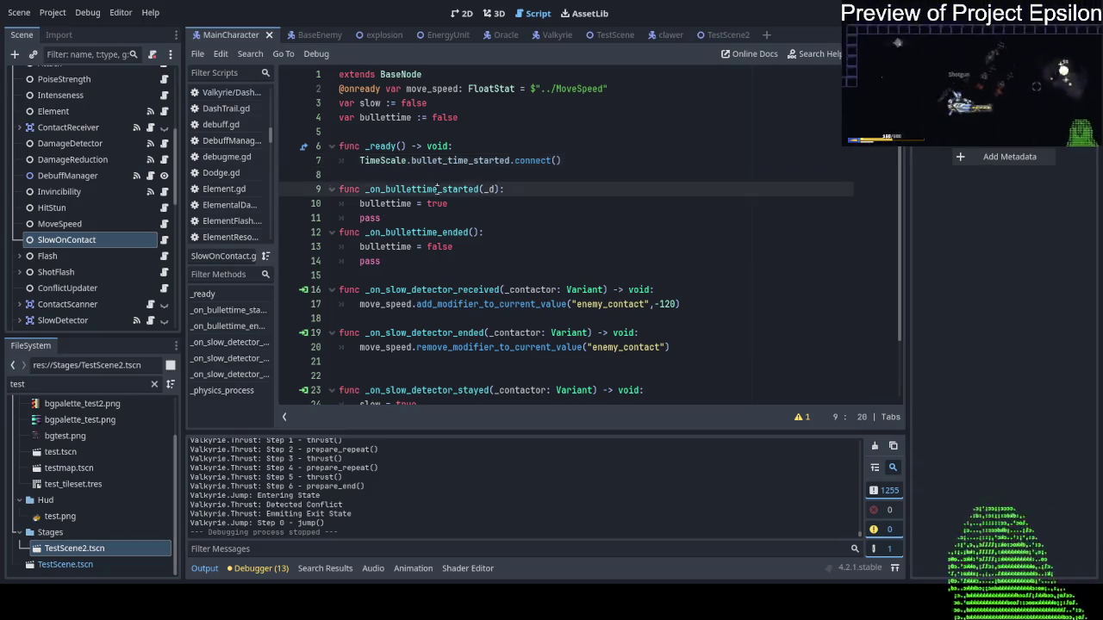
double_click(422, 189)
key(ctrl+c)
click(551, 161)
key(ctrl+v)
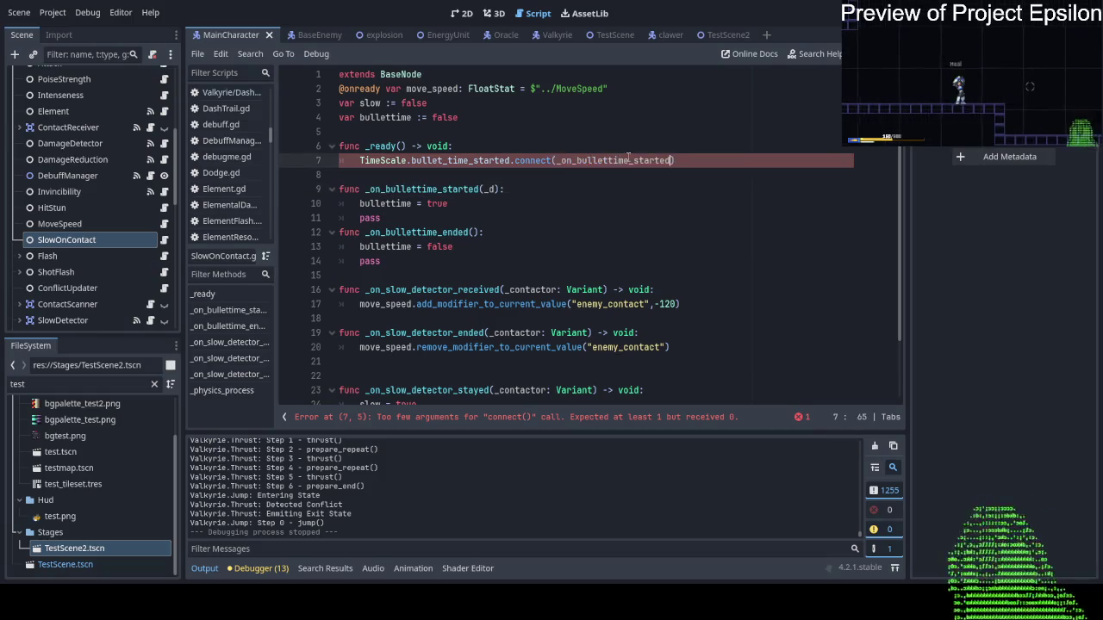
- Add a second line connecting TimeScale.bullet_time_ended to _on_bullettime_ended
drag(677, 161, 688, 151)
key(ctrl+c)
click(708, 161)
key(ctrl+v)
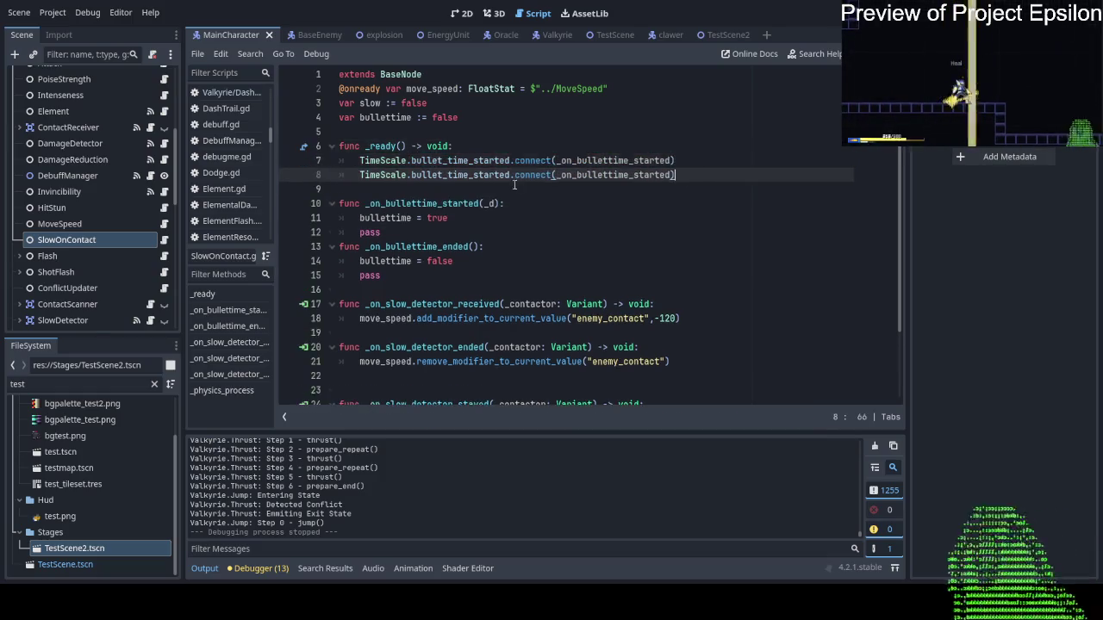
drag(472, 175, 507, 175)
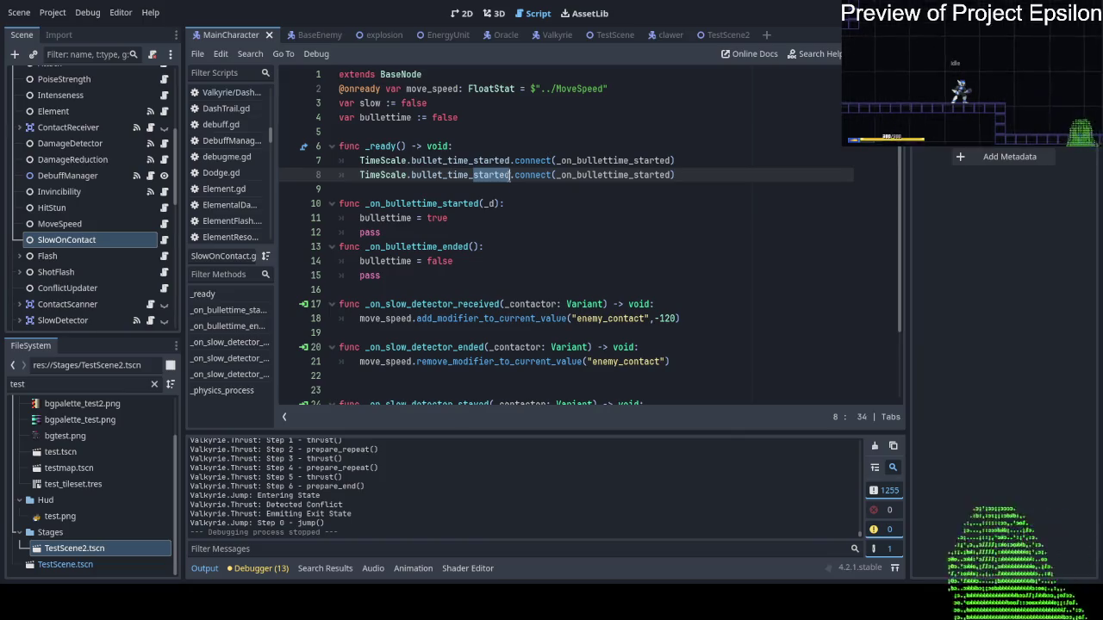
text(en)
click(501, 189)
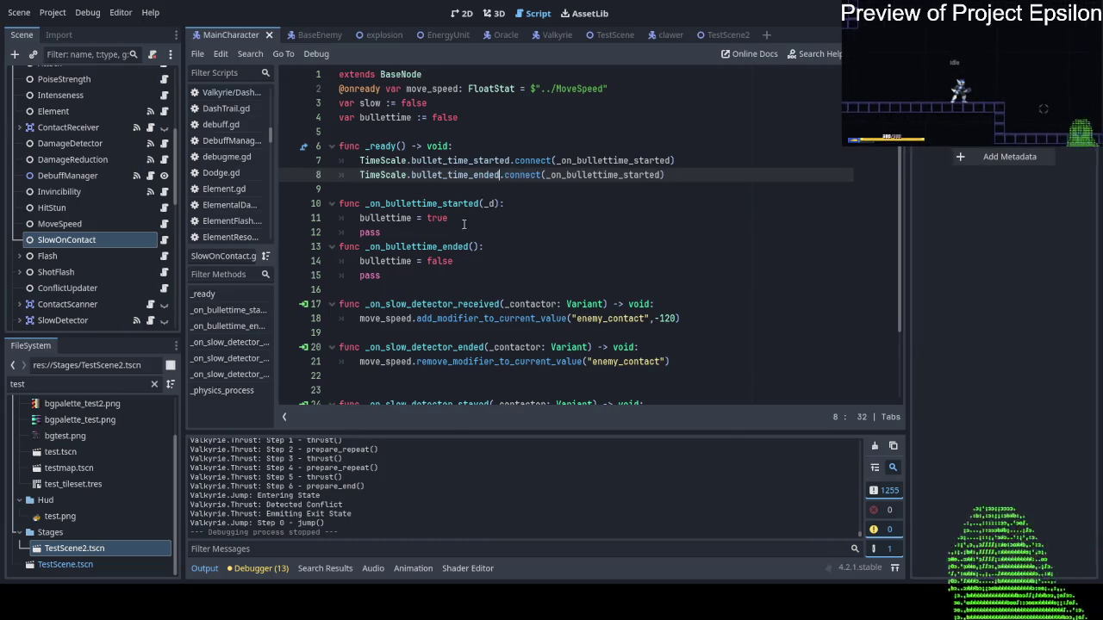
double_click(422, 247)
double_click(646, 175)
key(ctrl+v)
key(Down)
key(Down)
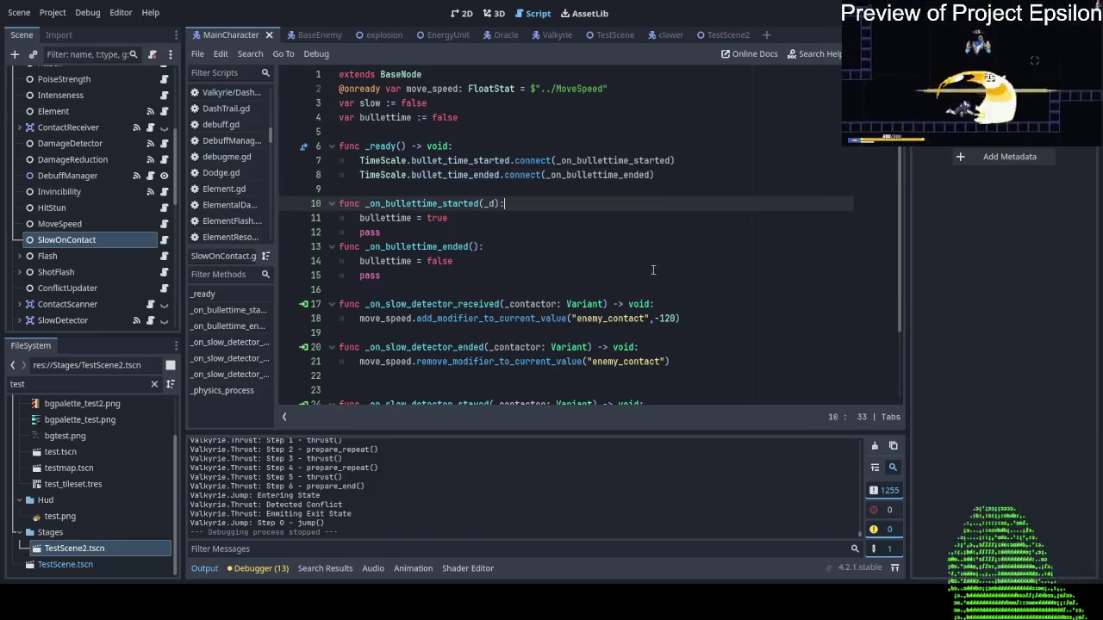
- Delete the placeholder pass lines from both bullet-time handlers
drag(453, 236, 464, 218)
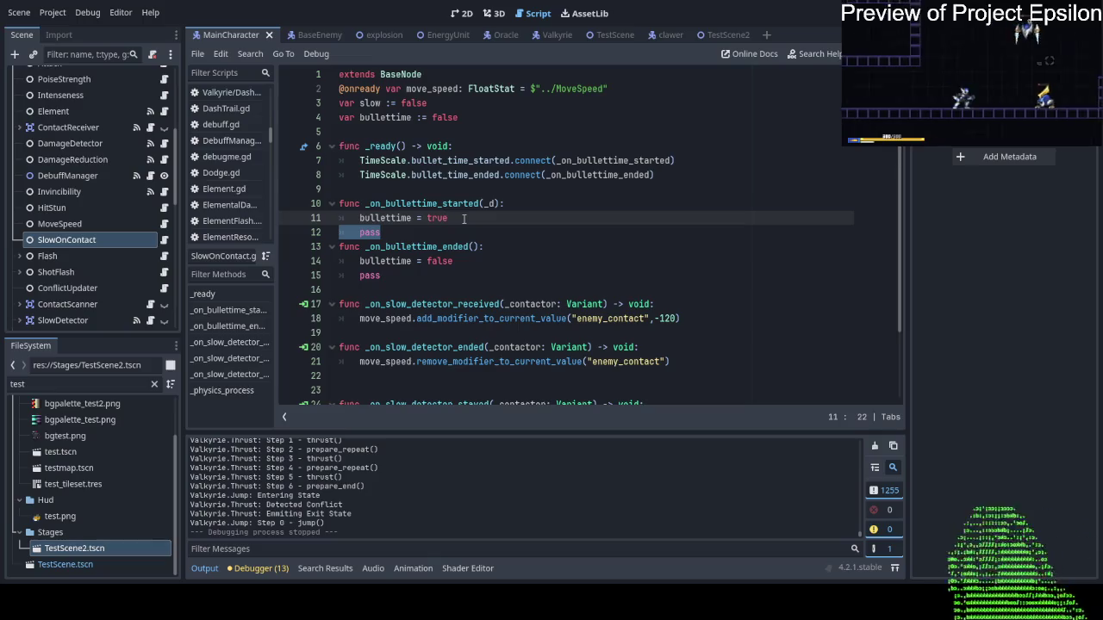
key(Delete)
drag(470, 281, 466, 266)
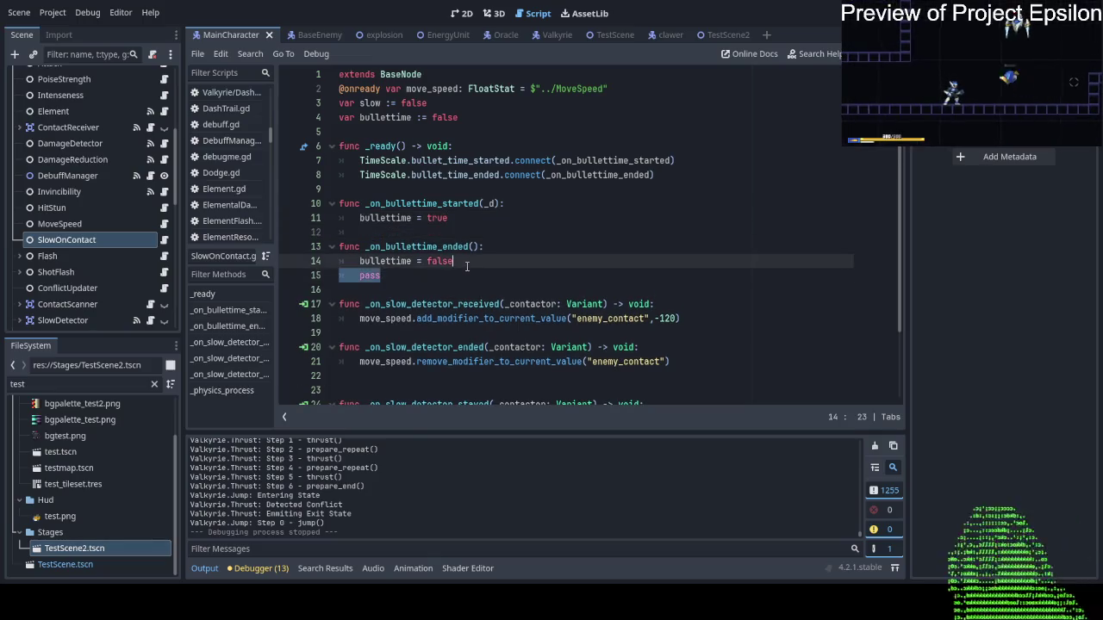
key(Delete)
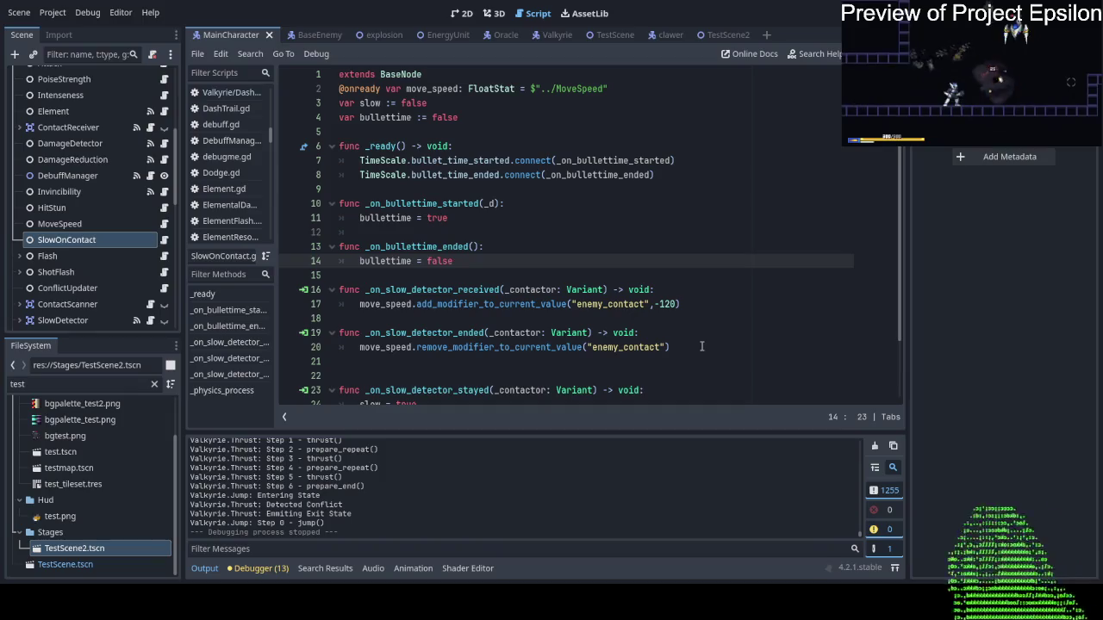
drag(691, 348, 686, 339)
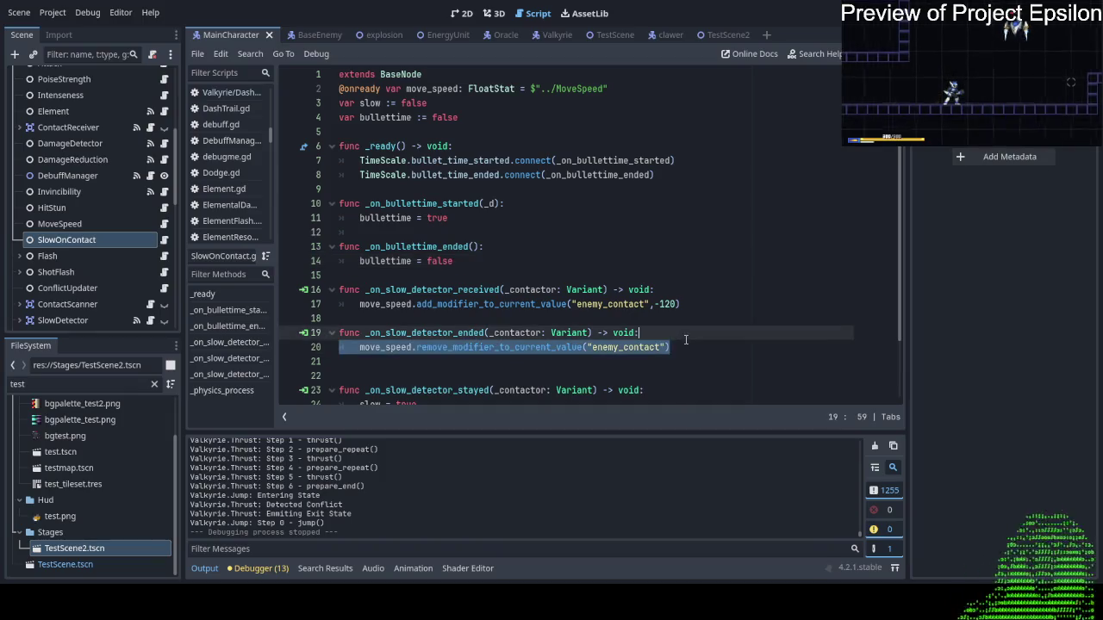
- Copy the remove_modifier_to_current_value("enemy_contact") line into _on_bullettime_started
key(ctrl+c)
click(483, 221)
key(ctrl+v)
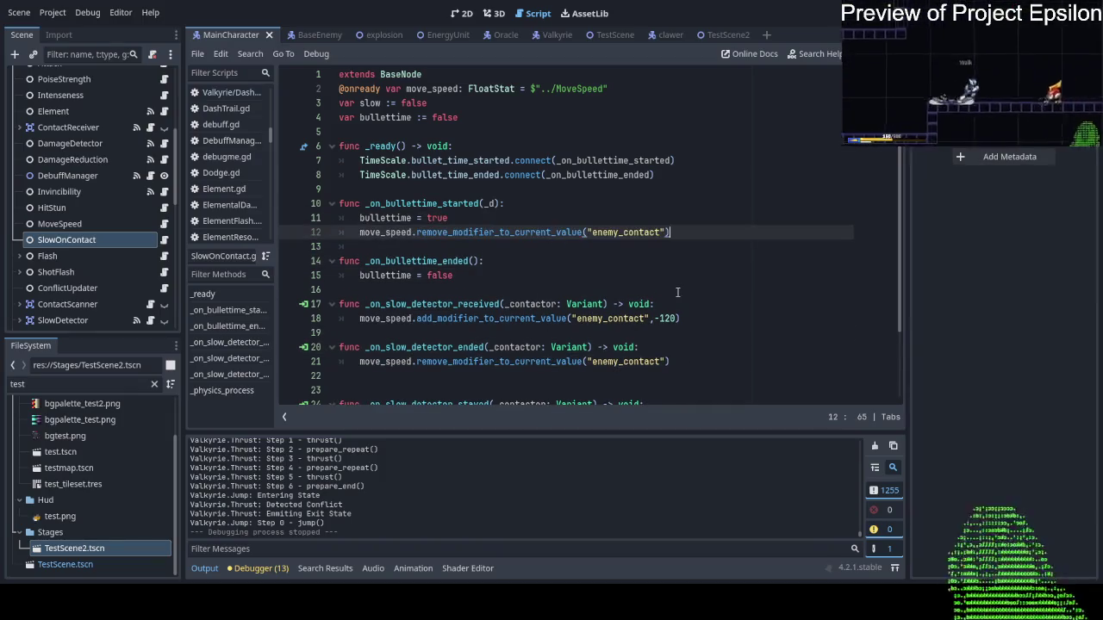
scroll(672, 289, down, 2)
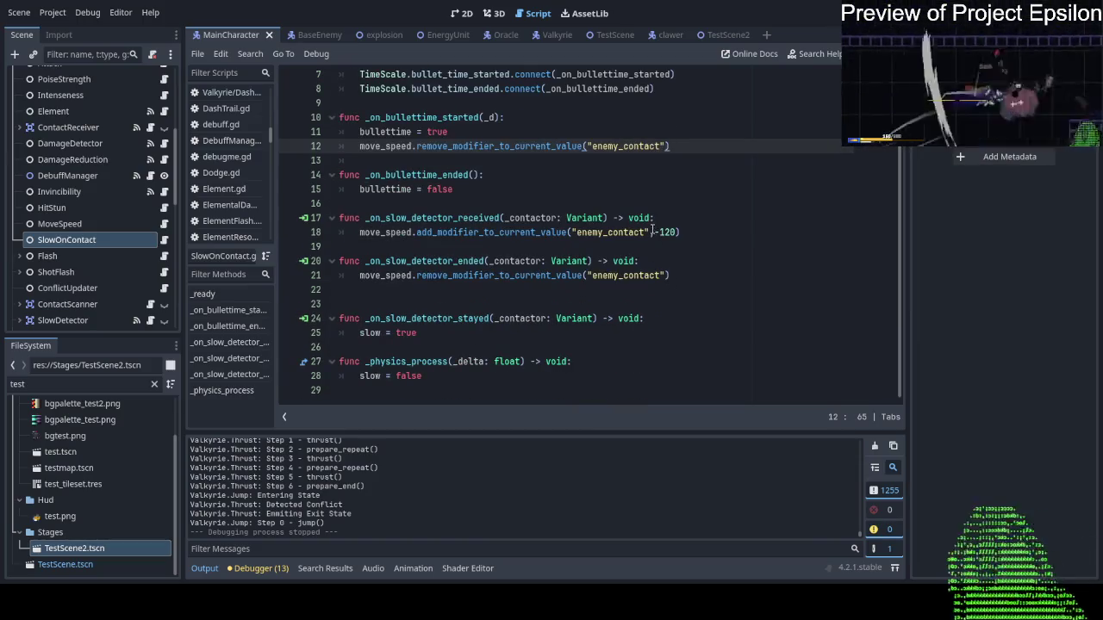
- Wrap the received handler's add_modifier slowdown in 'if not bullettime:' and run the game
click(656, 219)
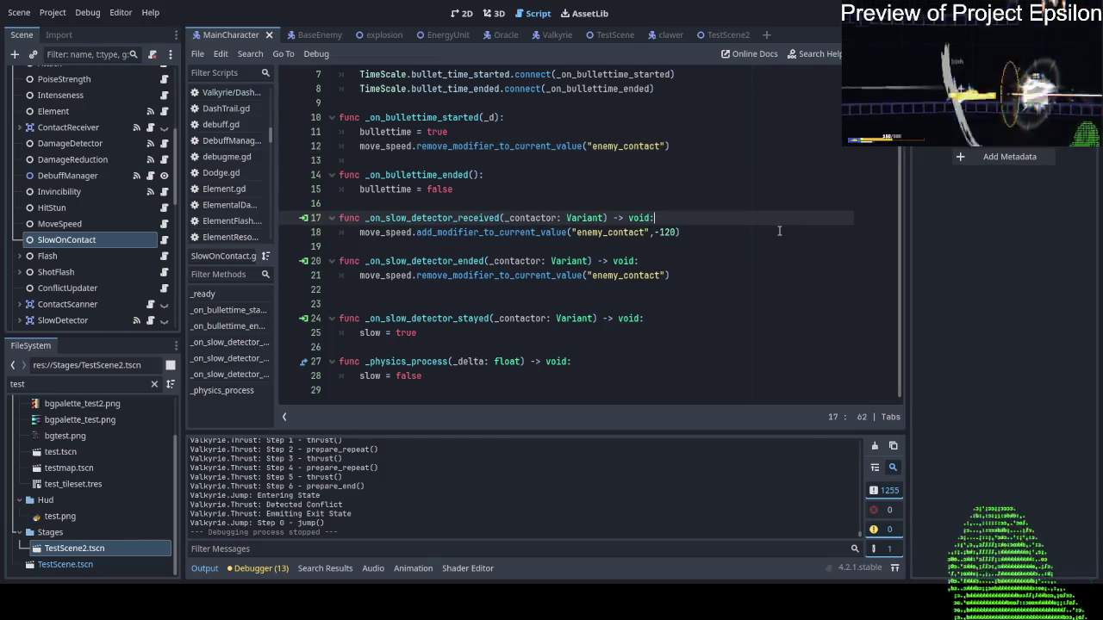
key(Return)
text(if not bull)
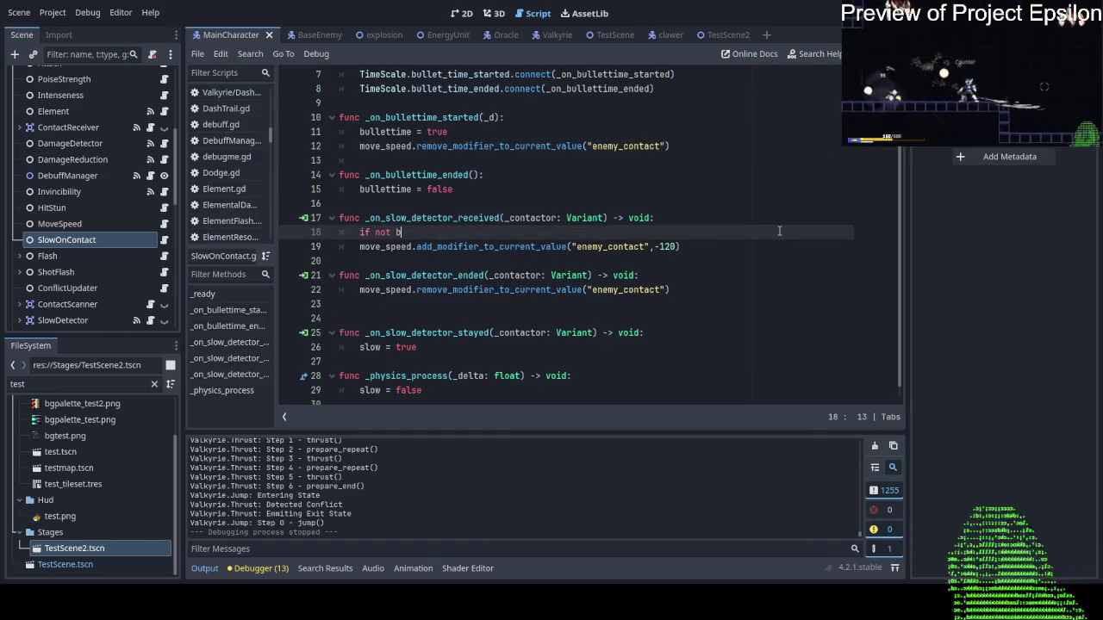
text(ettime:)
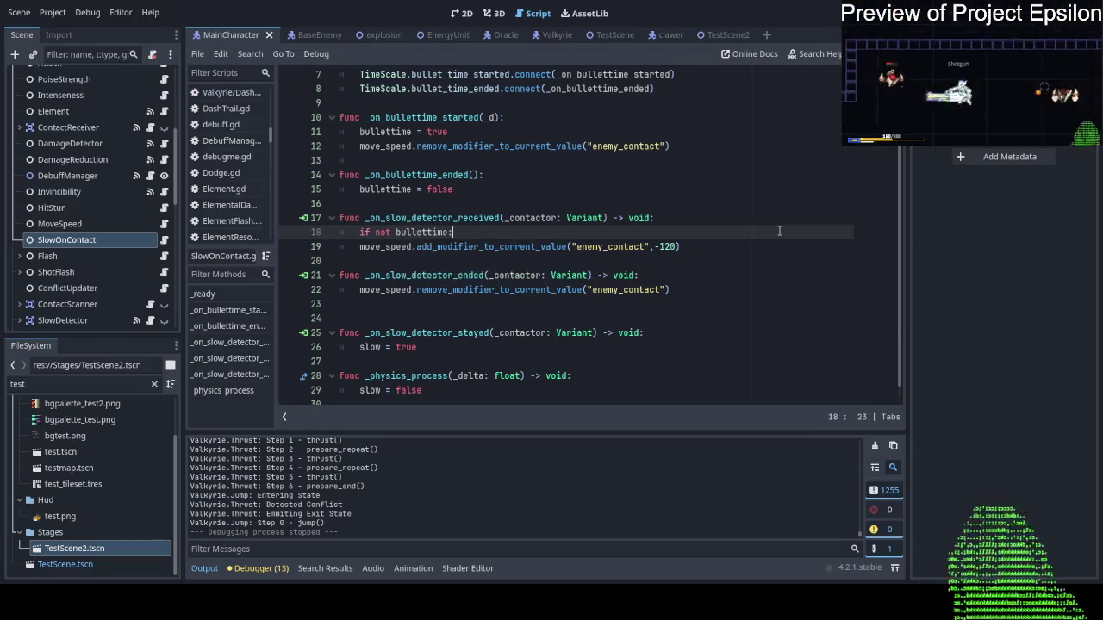
key(Down)
key(Tab)
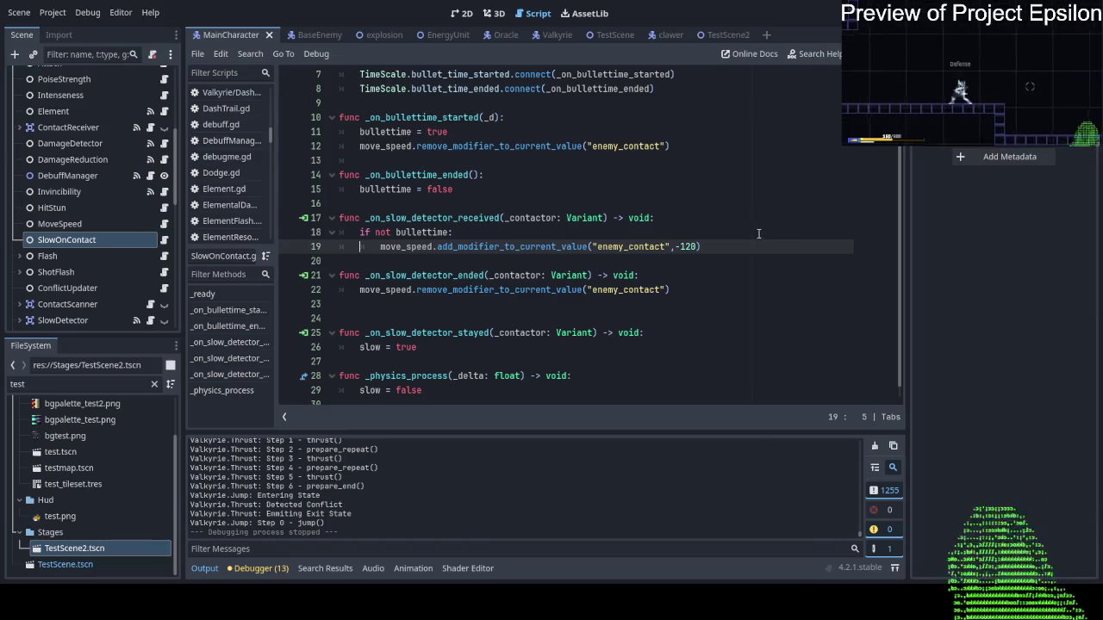
scroll(452, 232, down, 1)
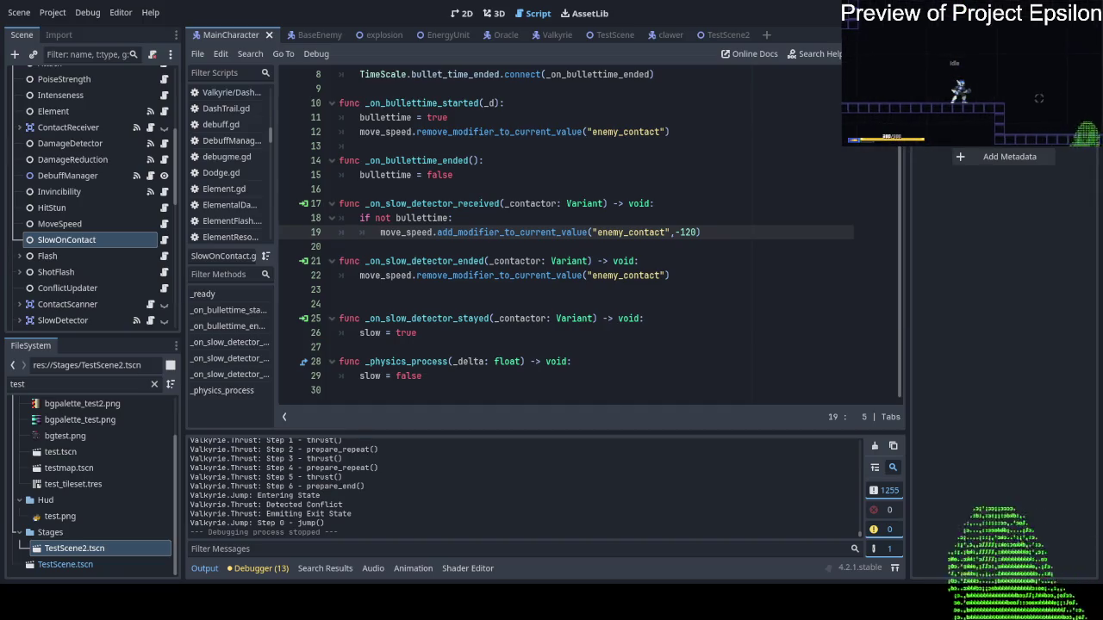
key(F5)
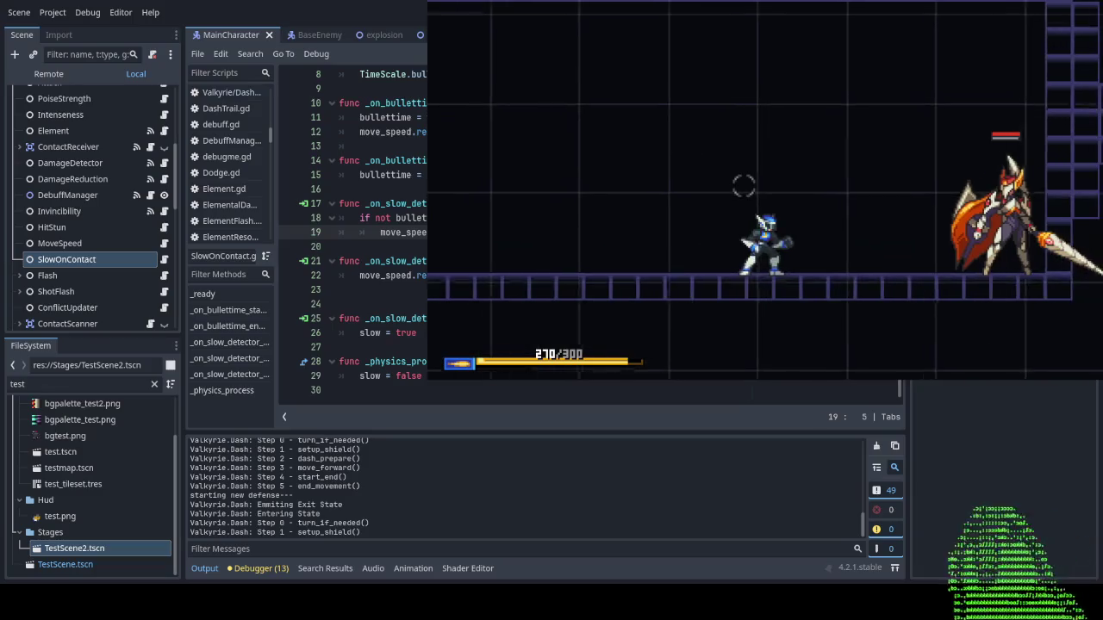
click(744, 185)
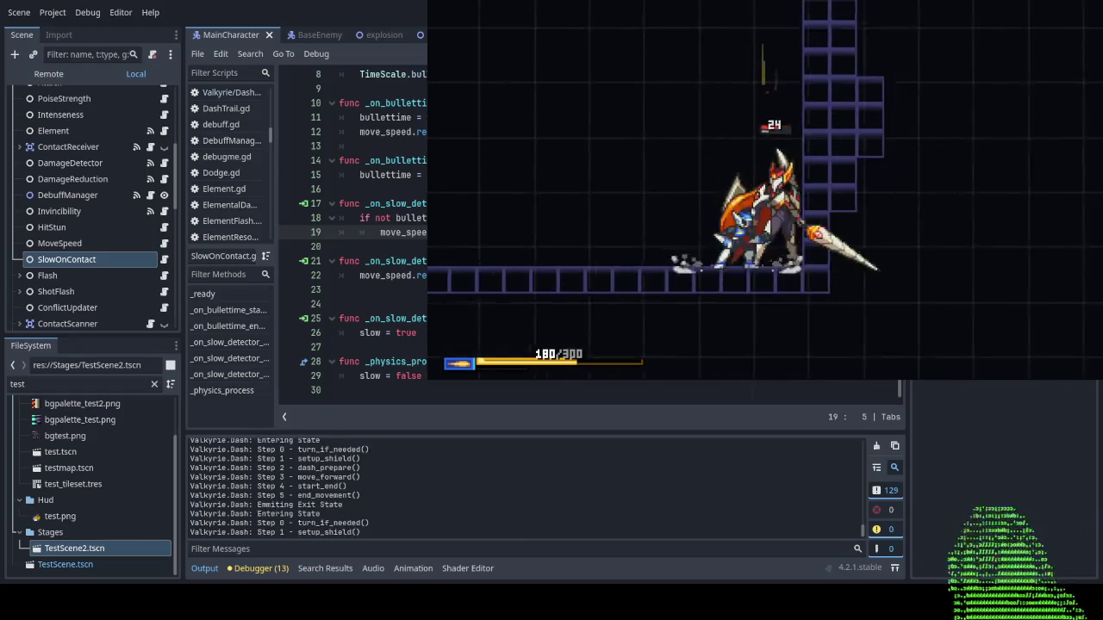
key(F8)
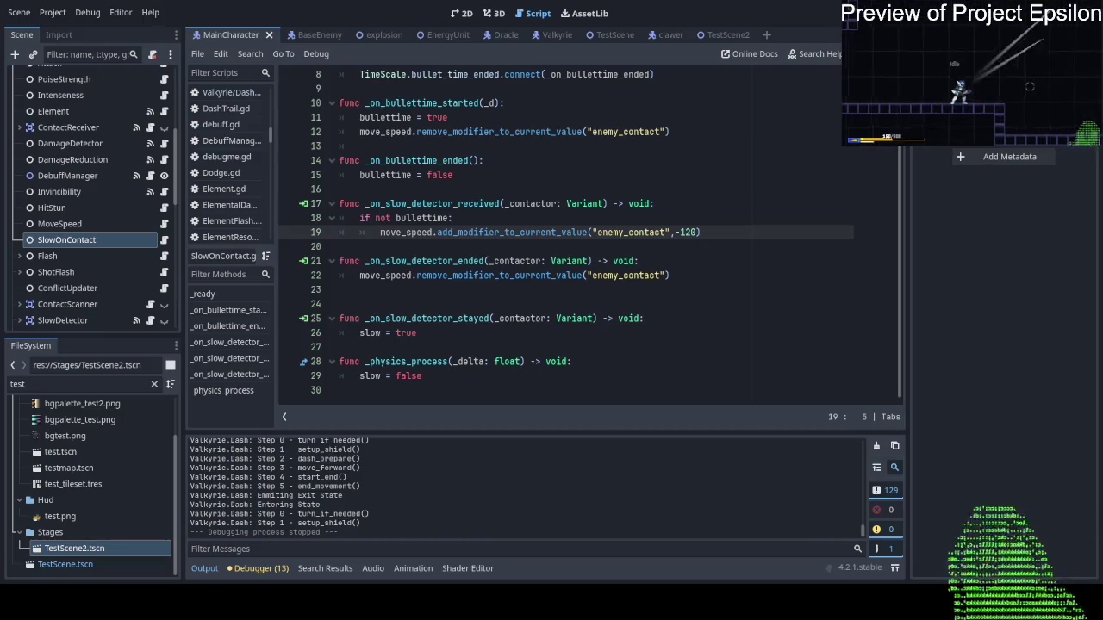
- Relaunch the game and fight Valkyrie, dashing toward the boss and running right past its thrust
key(F5)
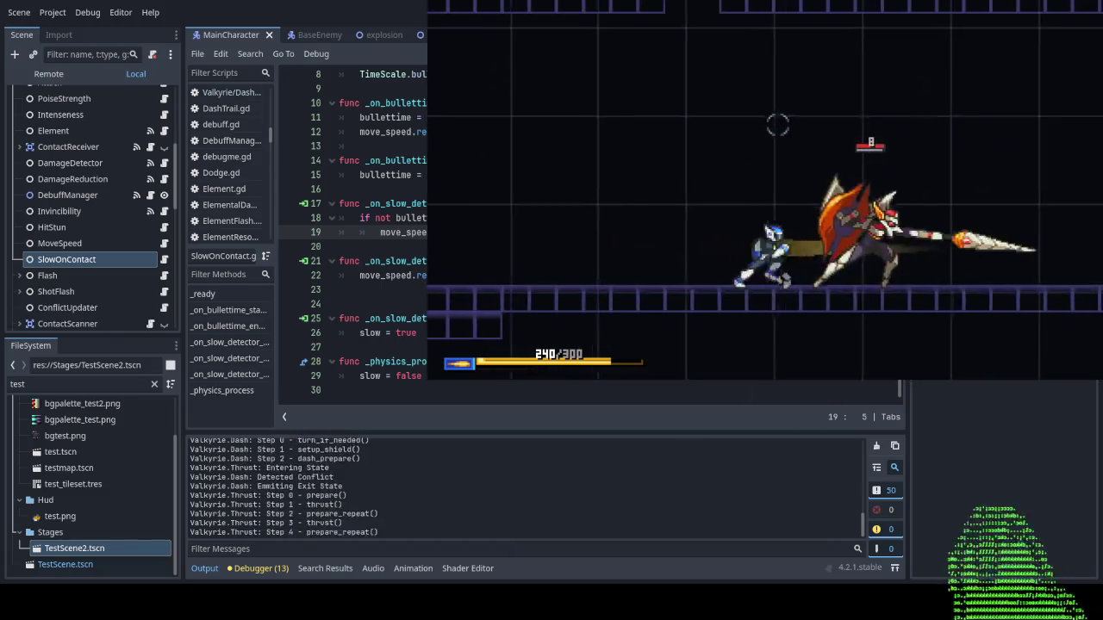
key(shift)
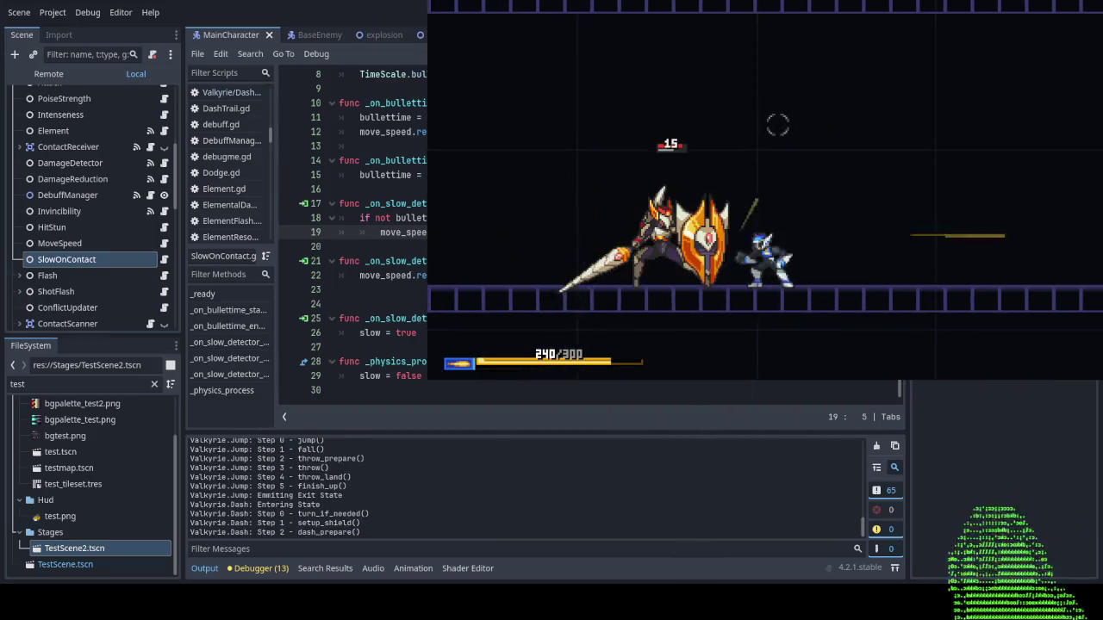
key(Right)
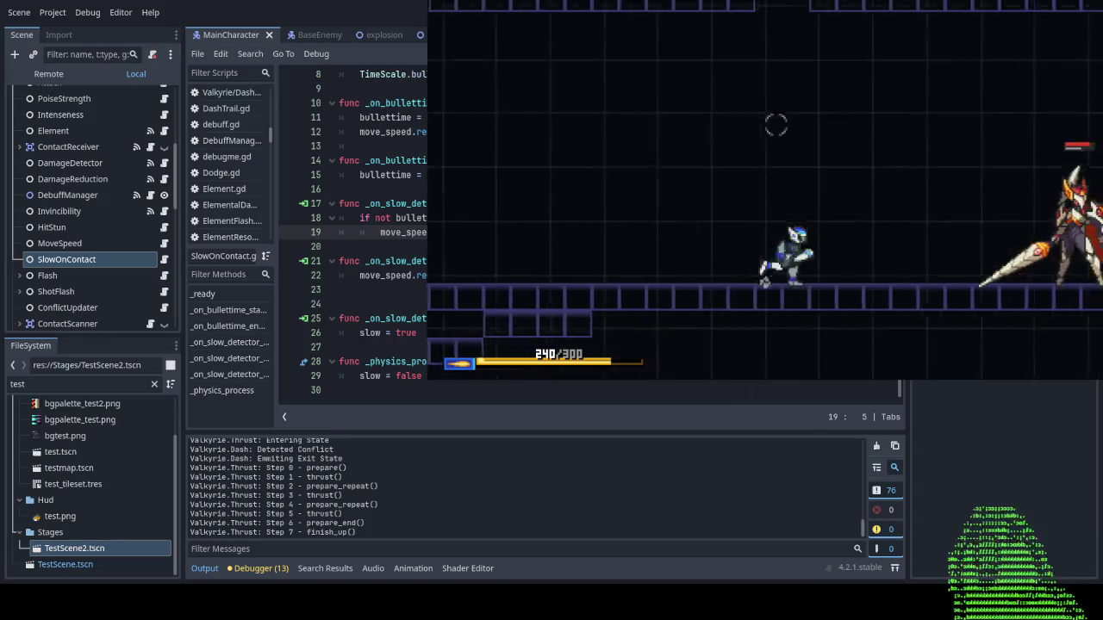